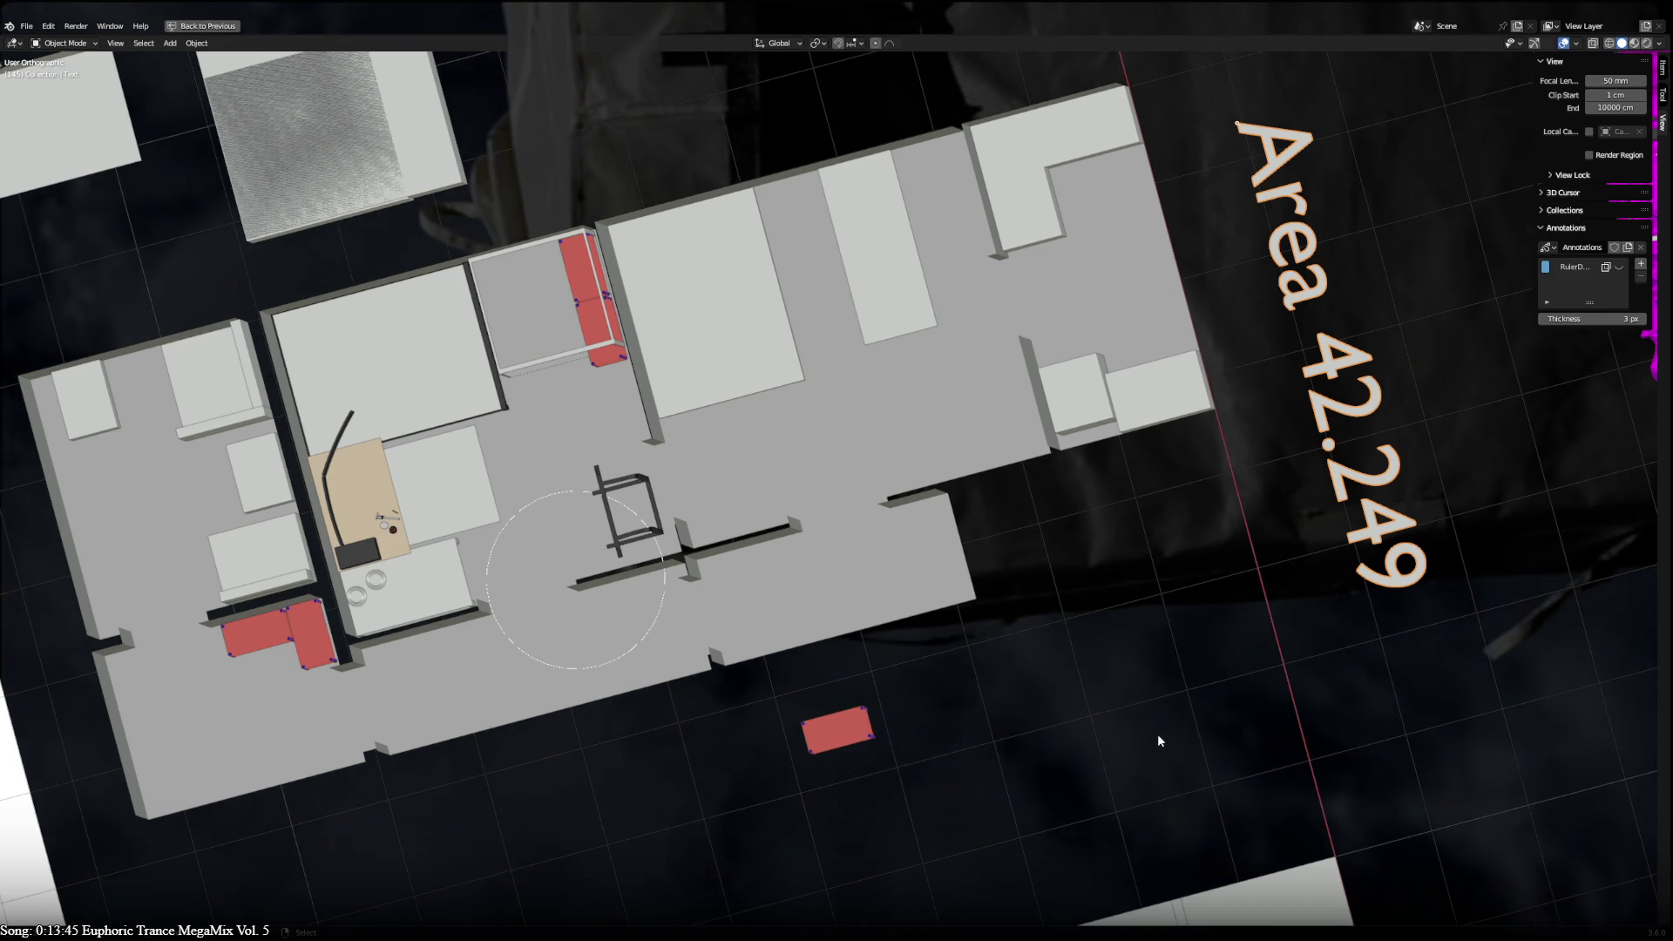
- Switch to Top Orthographic (Numpad 7) and centre the floor plans in view
key(KP_7)
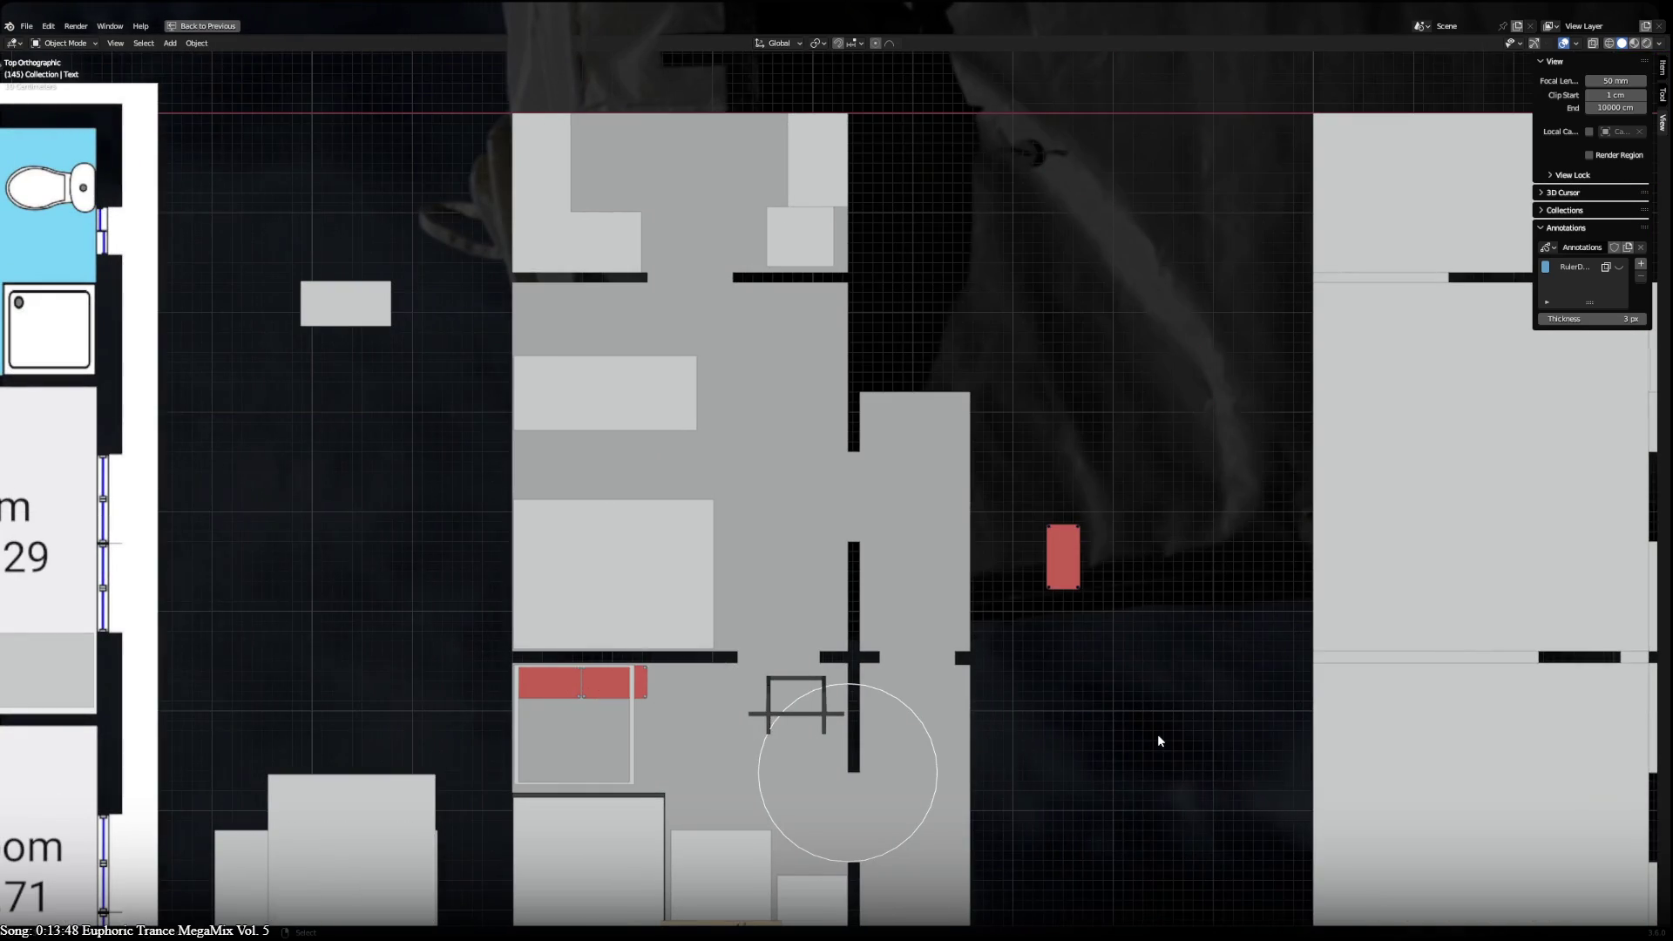
scroll(1157, 734, down, 1)
scroll(1156, 733, down, 3)
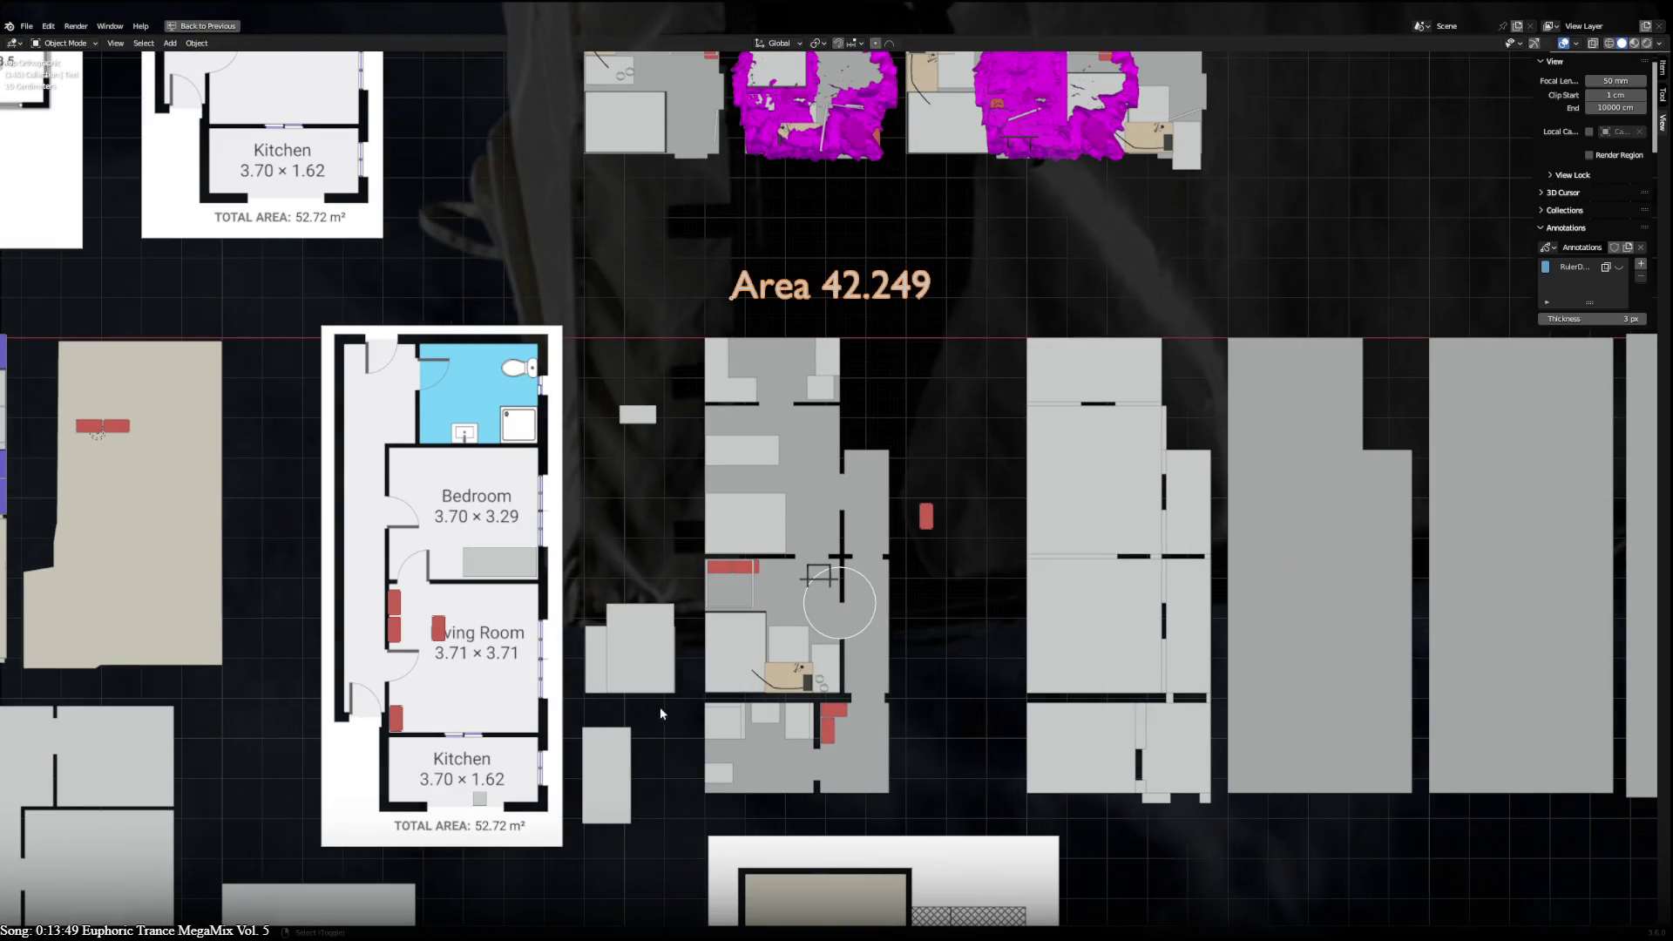
shift+middle_drag(660, 708, 840, 606)
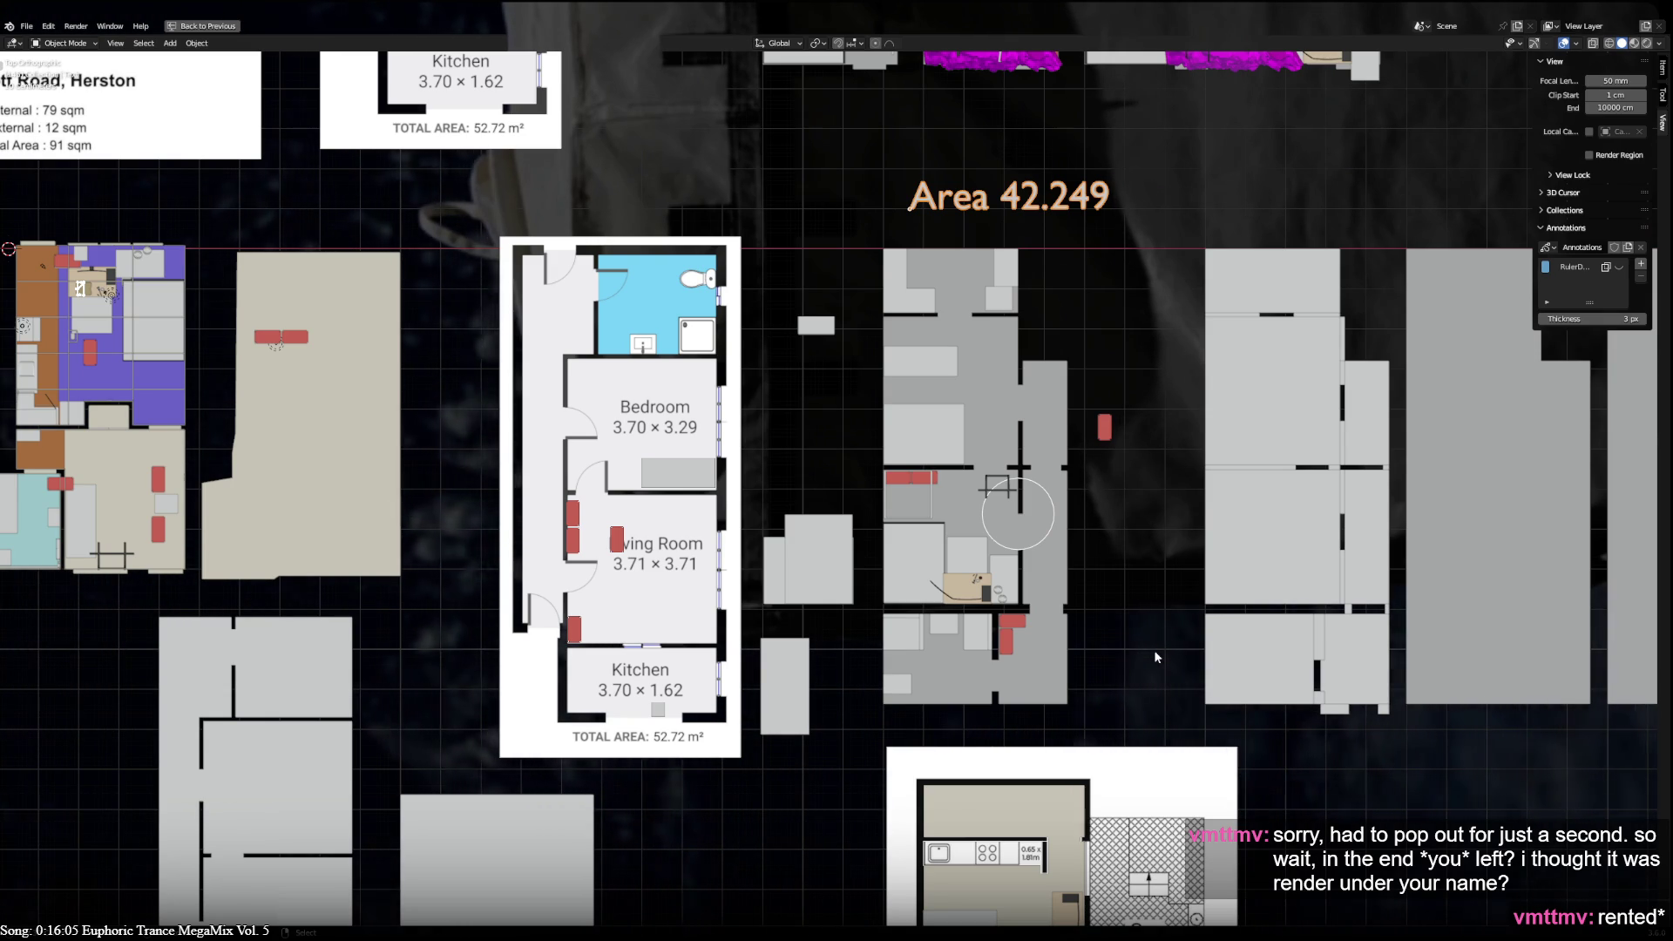
- Pan to the unfurnished apartment outline and select it
shift+middle_drag(1156, 658, 269, 597)
shift+middle_drag(706, 614, 276, 601)
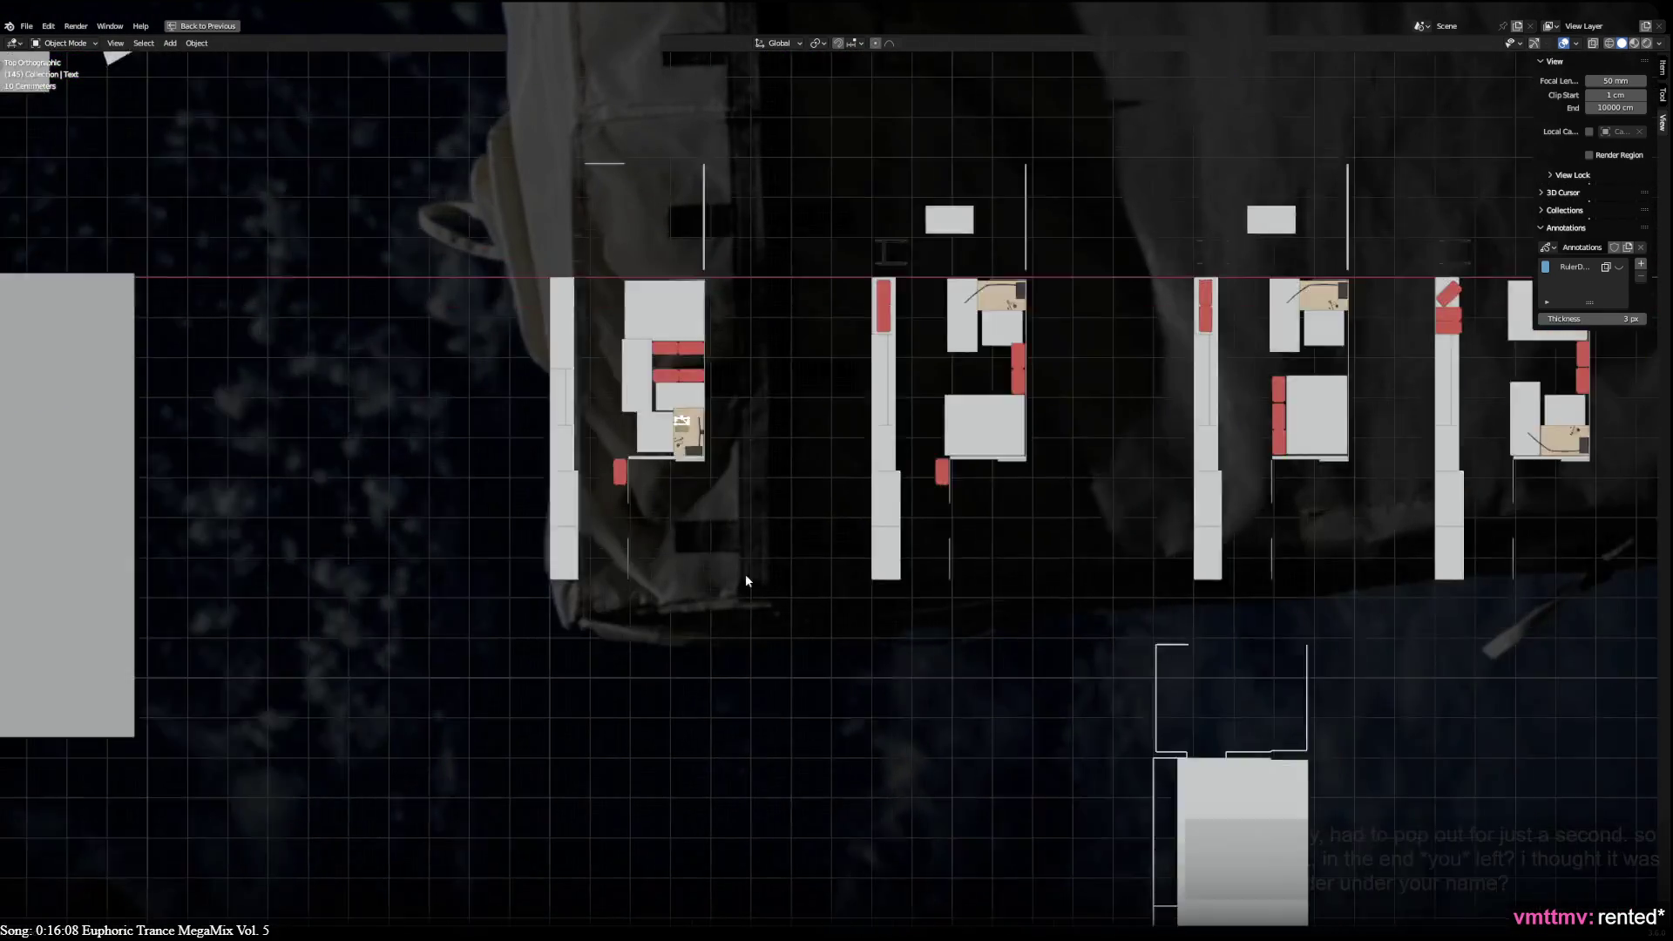
shift+middle_drag(745, 573, 567, 329)
scroll(567, 329, down, 1)
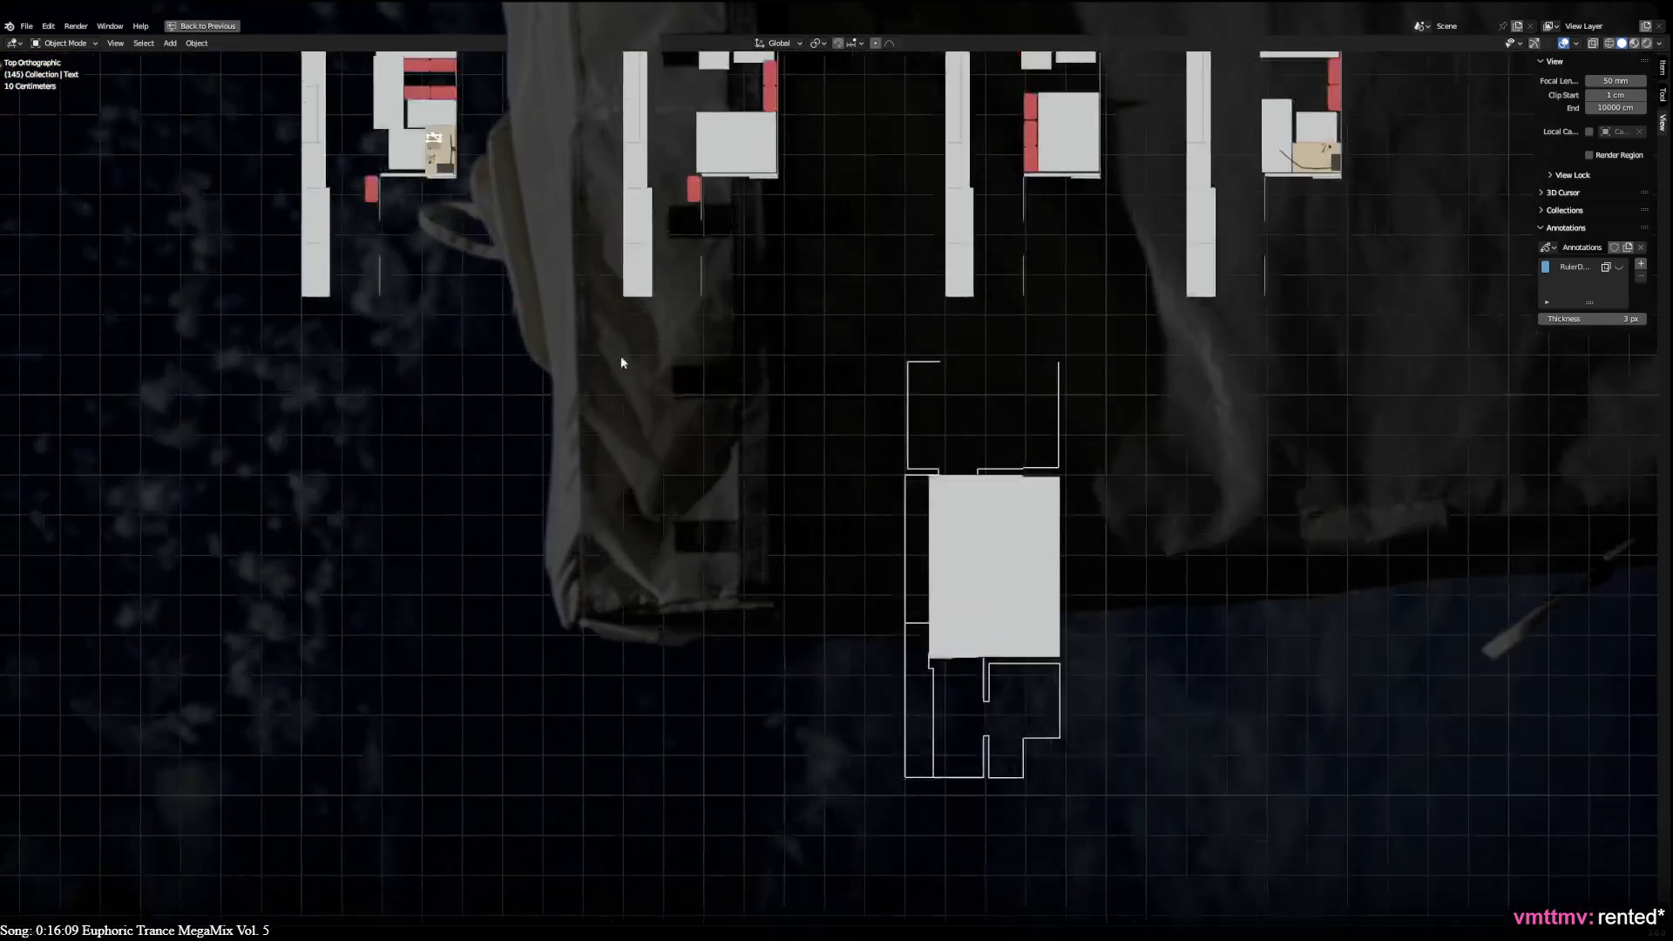
scroll(621, 355, up, 1)
click(1018, 665)
scroll(1046, 671, down, 3)
scroll(1045, 670, down, 2)
- Grab the outline, drop it onto the left-hand grey plan blocks, and orbit to a tilted view
shift+middle_drag(1093, 609, 1302, 658)
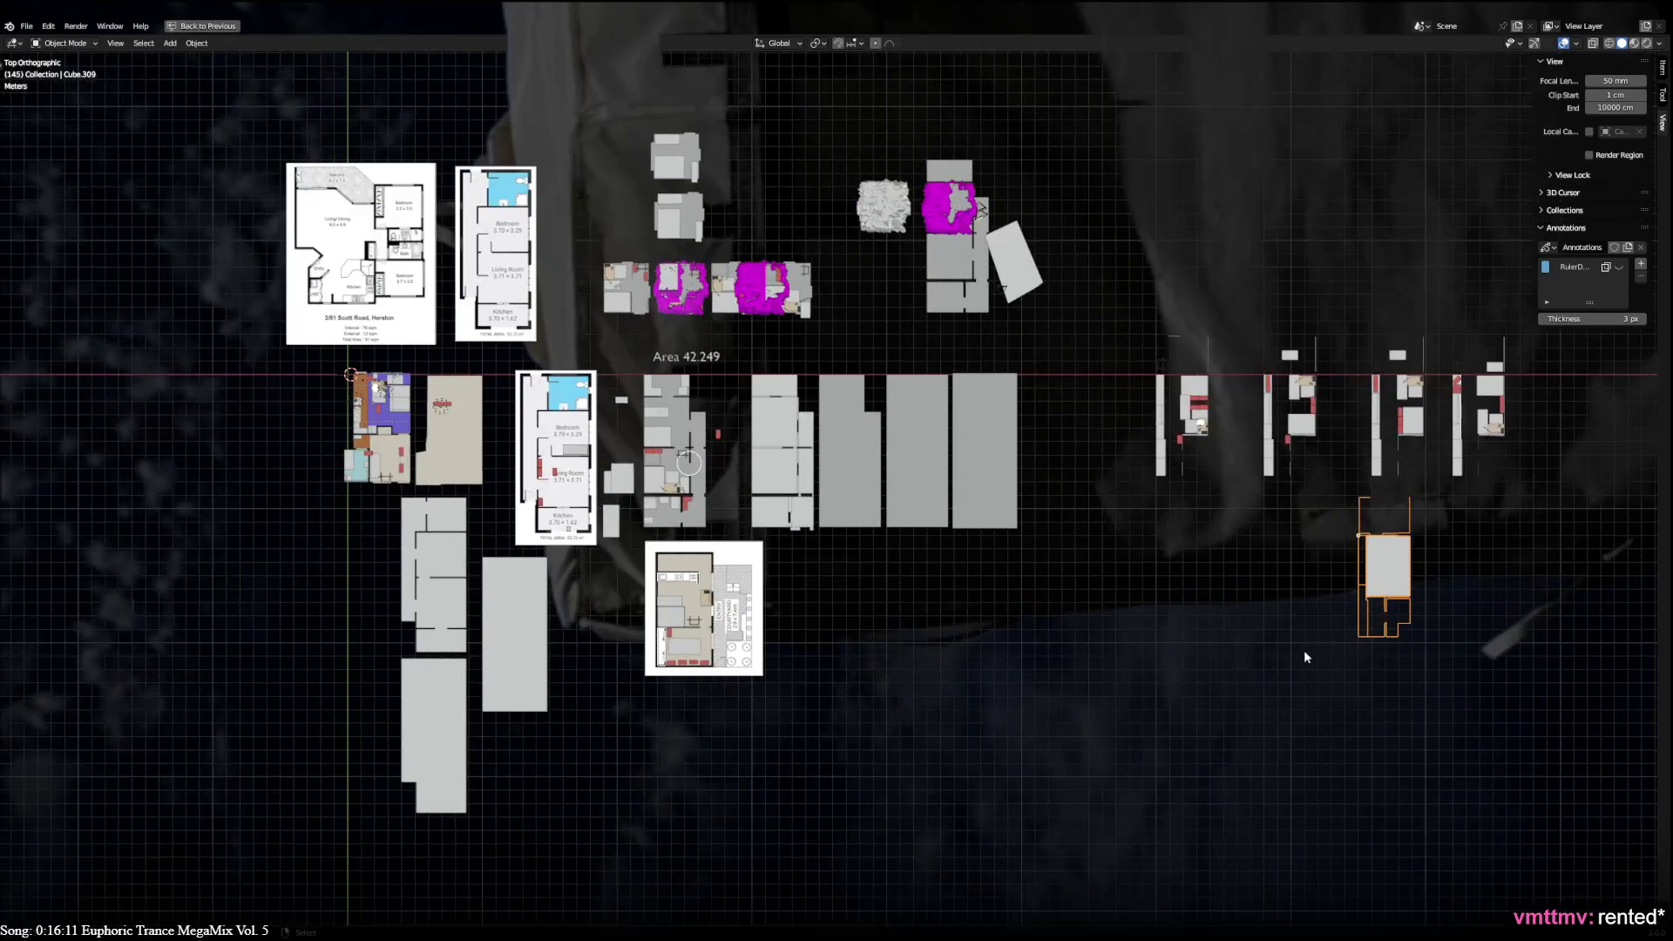
scroll(1321, 673, up, 1)
key(g)
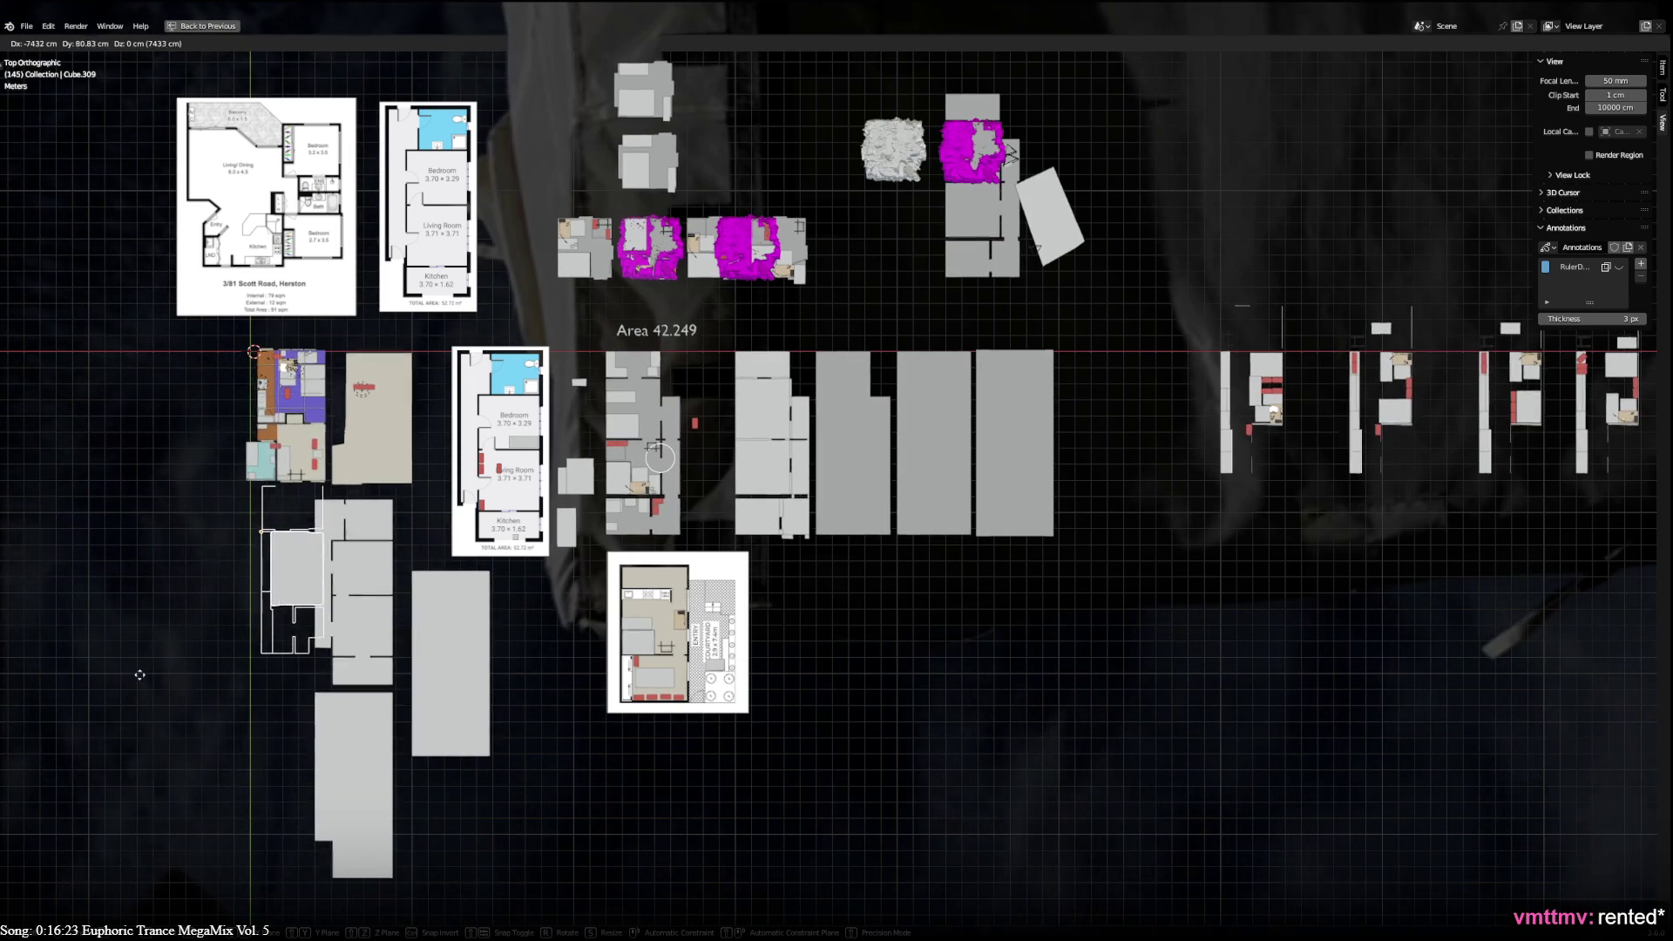
click(1303, 549)
scroll(389, 594, up, 5)
scroll(379, 593, down, 3)
mouse_move(379, 594)
middle_down()
mouse_move(188, 419)
mouse_move(505, 455)
middle_up()
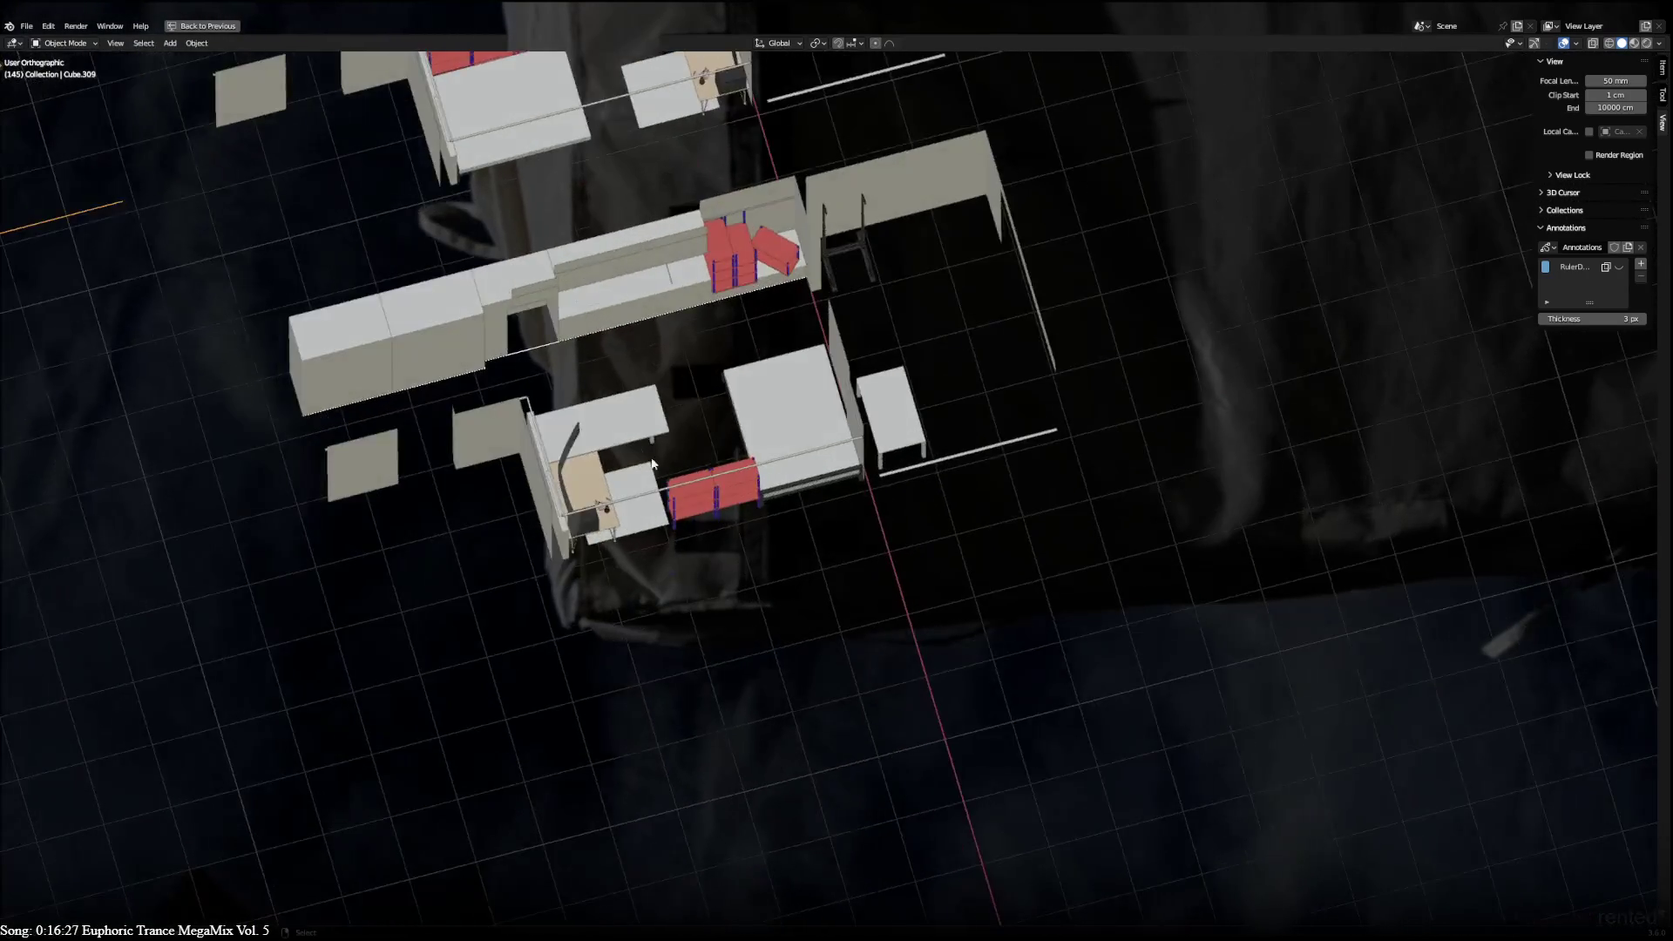
scroll(505, 455, up, 5)
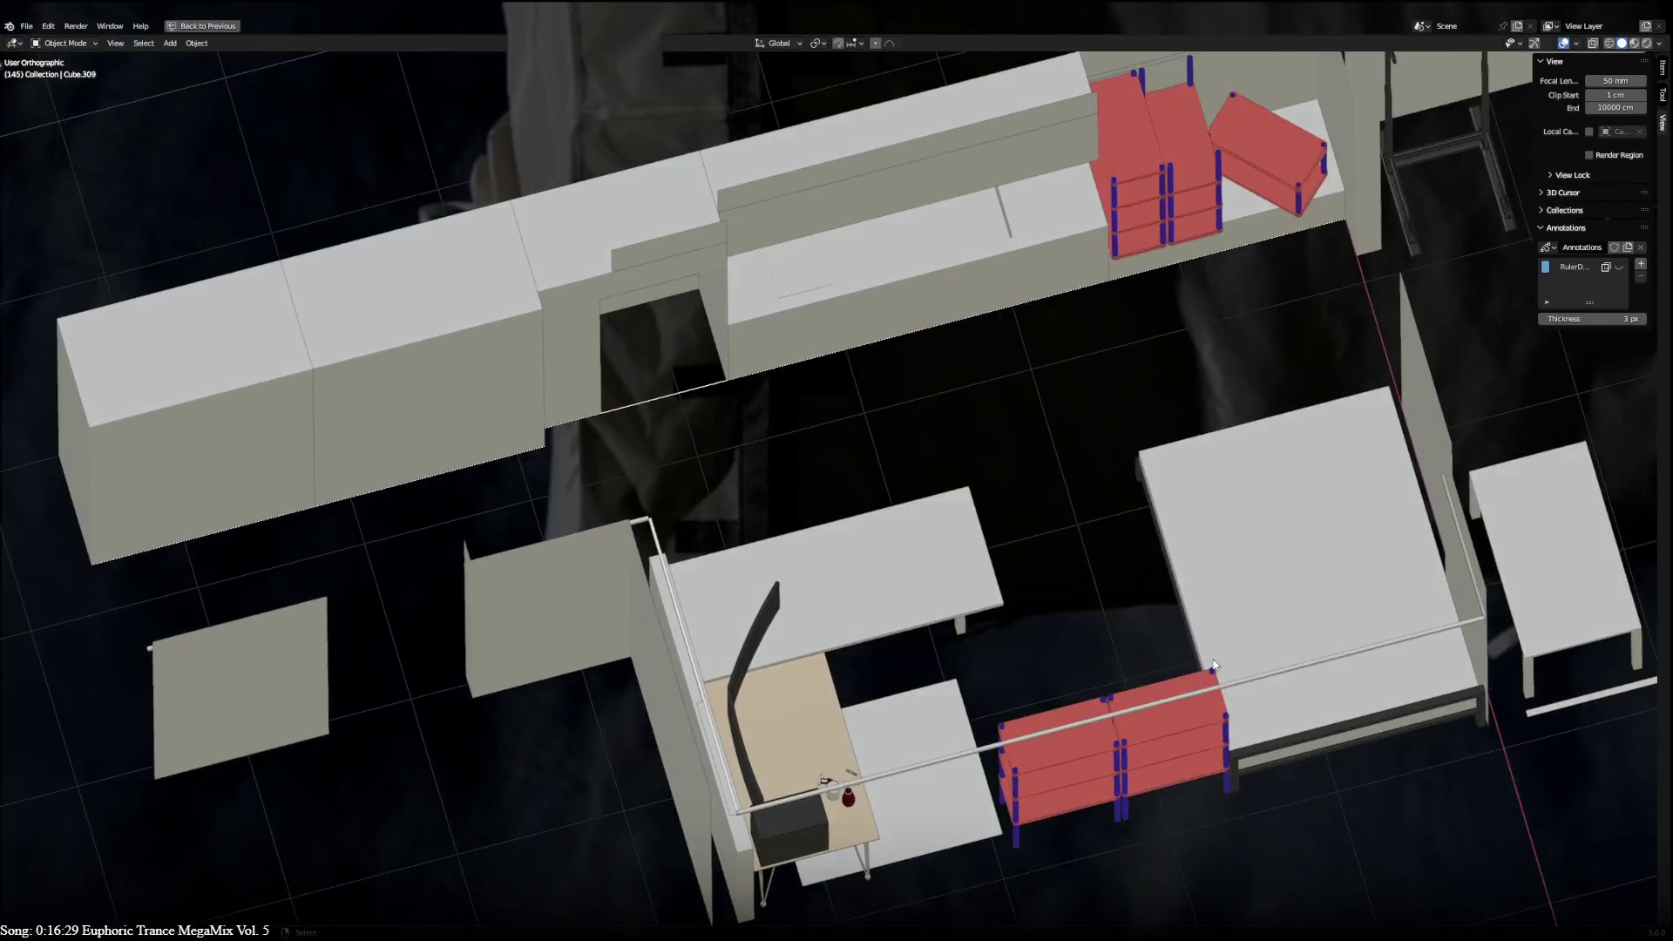
scroll(1213, 666, down, 3)
scroll(1027, 784, up, 5)
middle_drag(1027, 784, 900, 678)
click(1488, 551)
click(1364, 647)
mouse_move(1362, 646)
shift+middle_down()
mouse_move(1095, 673)
mouse_move(1167, 702)
mouse_move(789, 744)
mouse_move(1293, 621)
shift+middle_up()
scroll(1293, 620, down, 2)
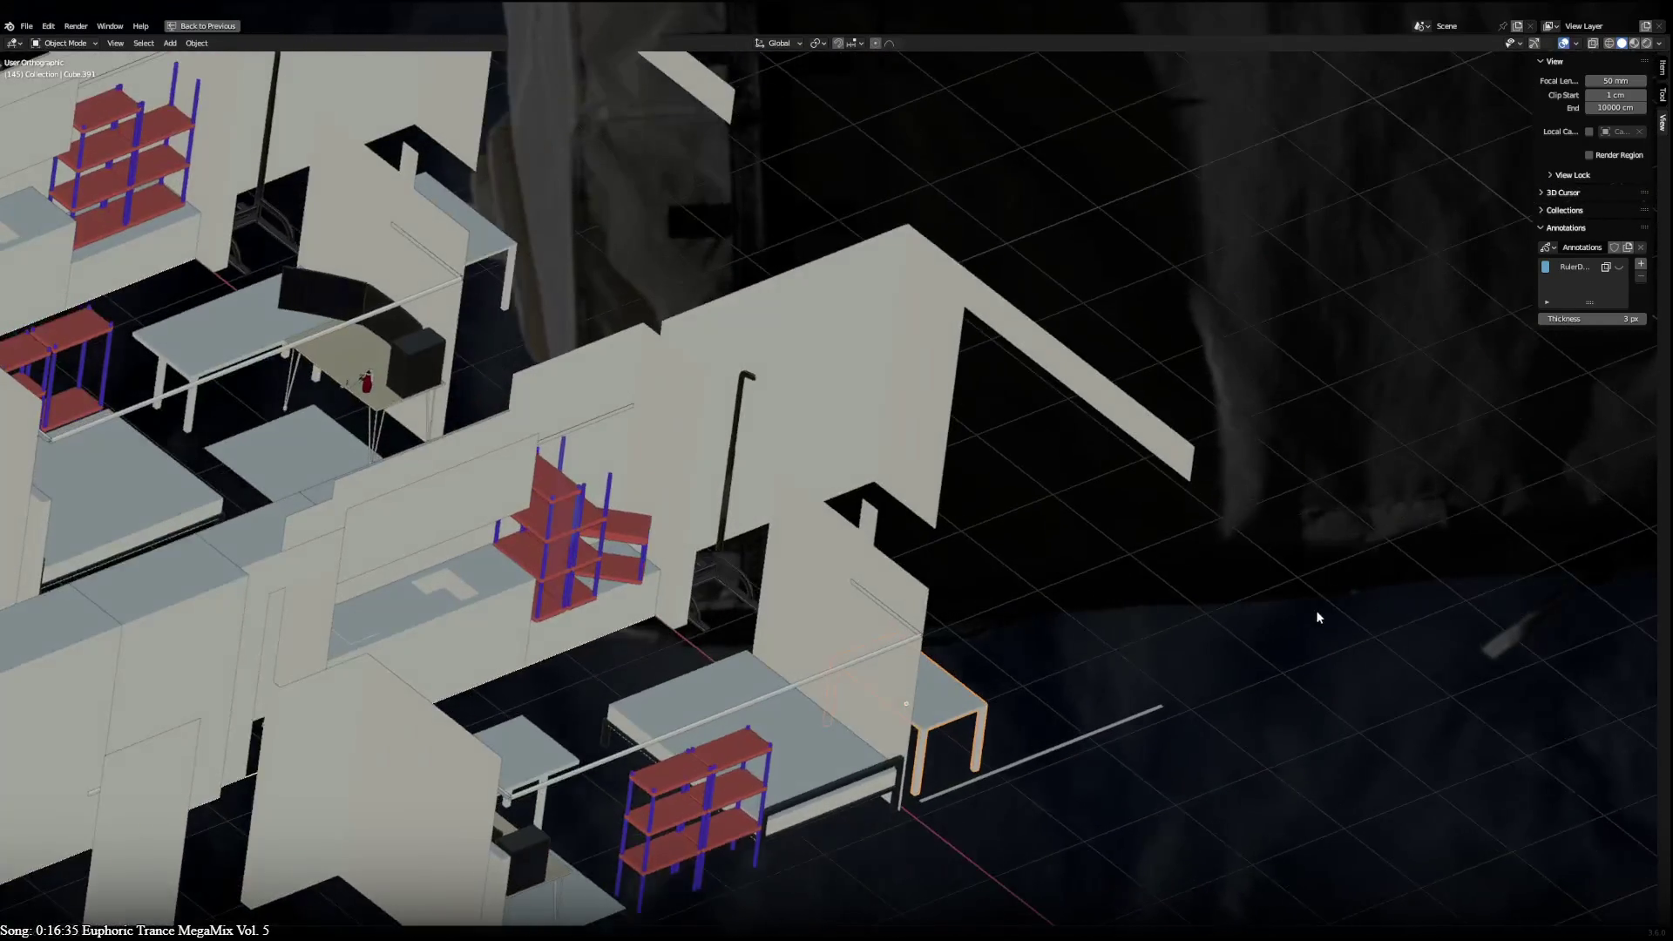
scroll(1048, 456, up, 3)
scroll(864, 372, up, 3)
click(674, 425)
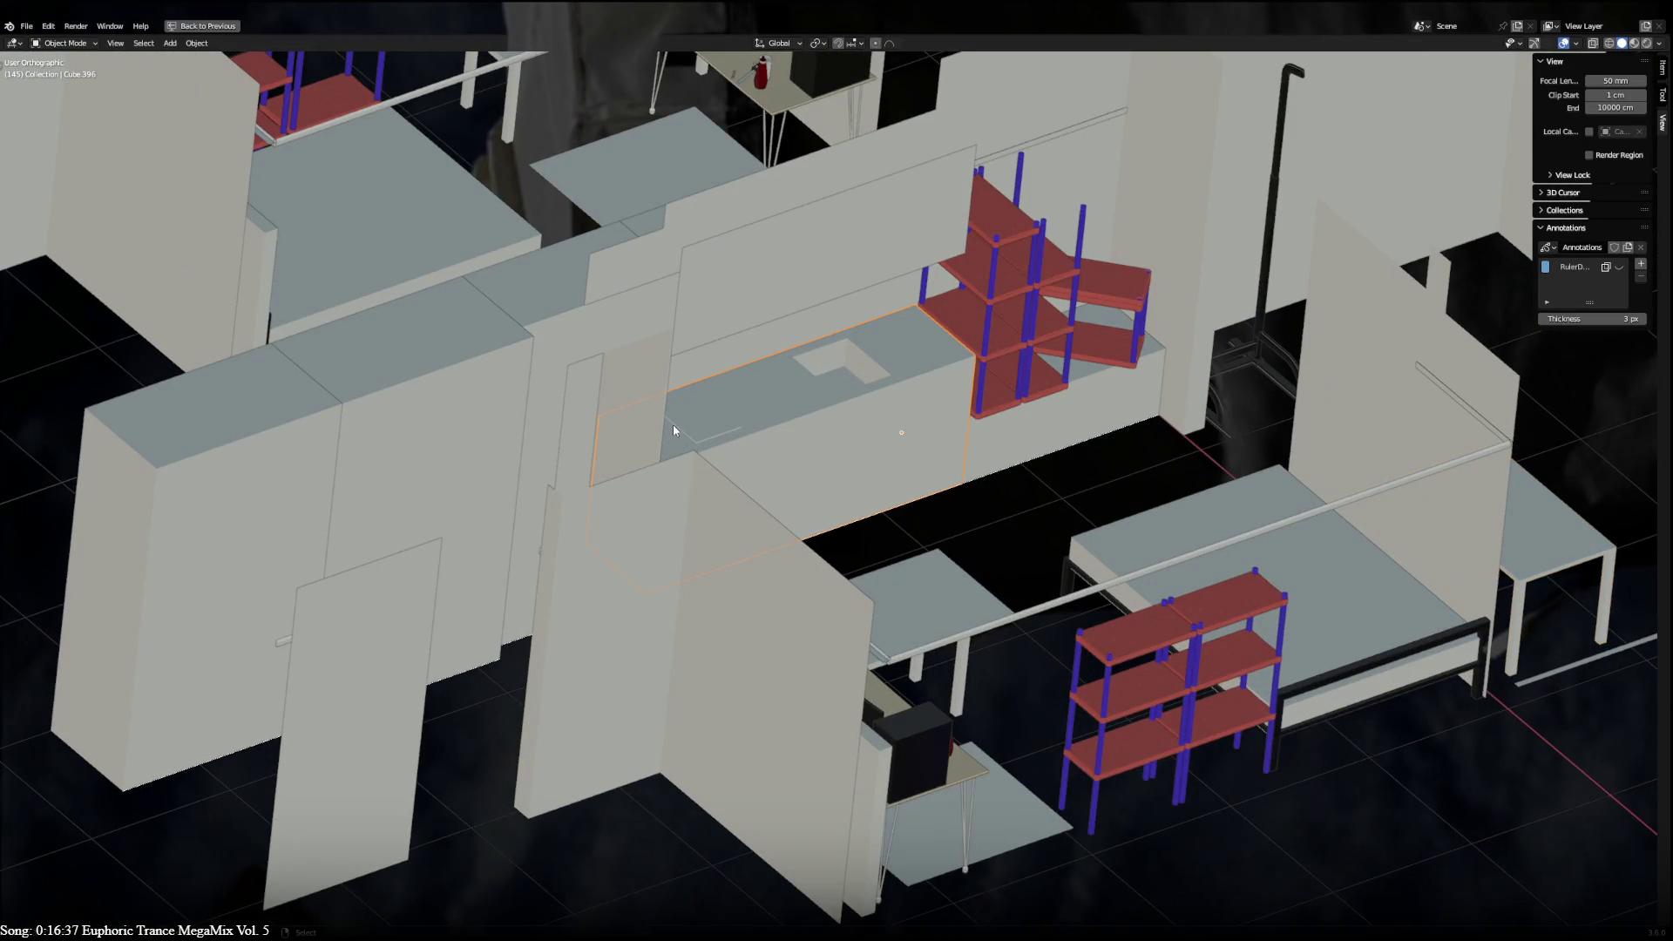
mouse_move(885, 413)
middle_down()
mouse_move(956, 593)
mouse_move(626, 393)
middle_up()
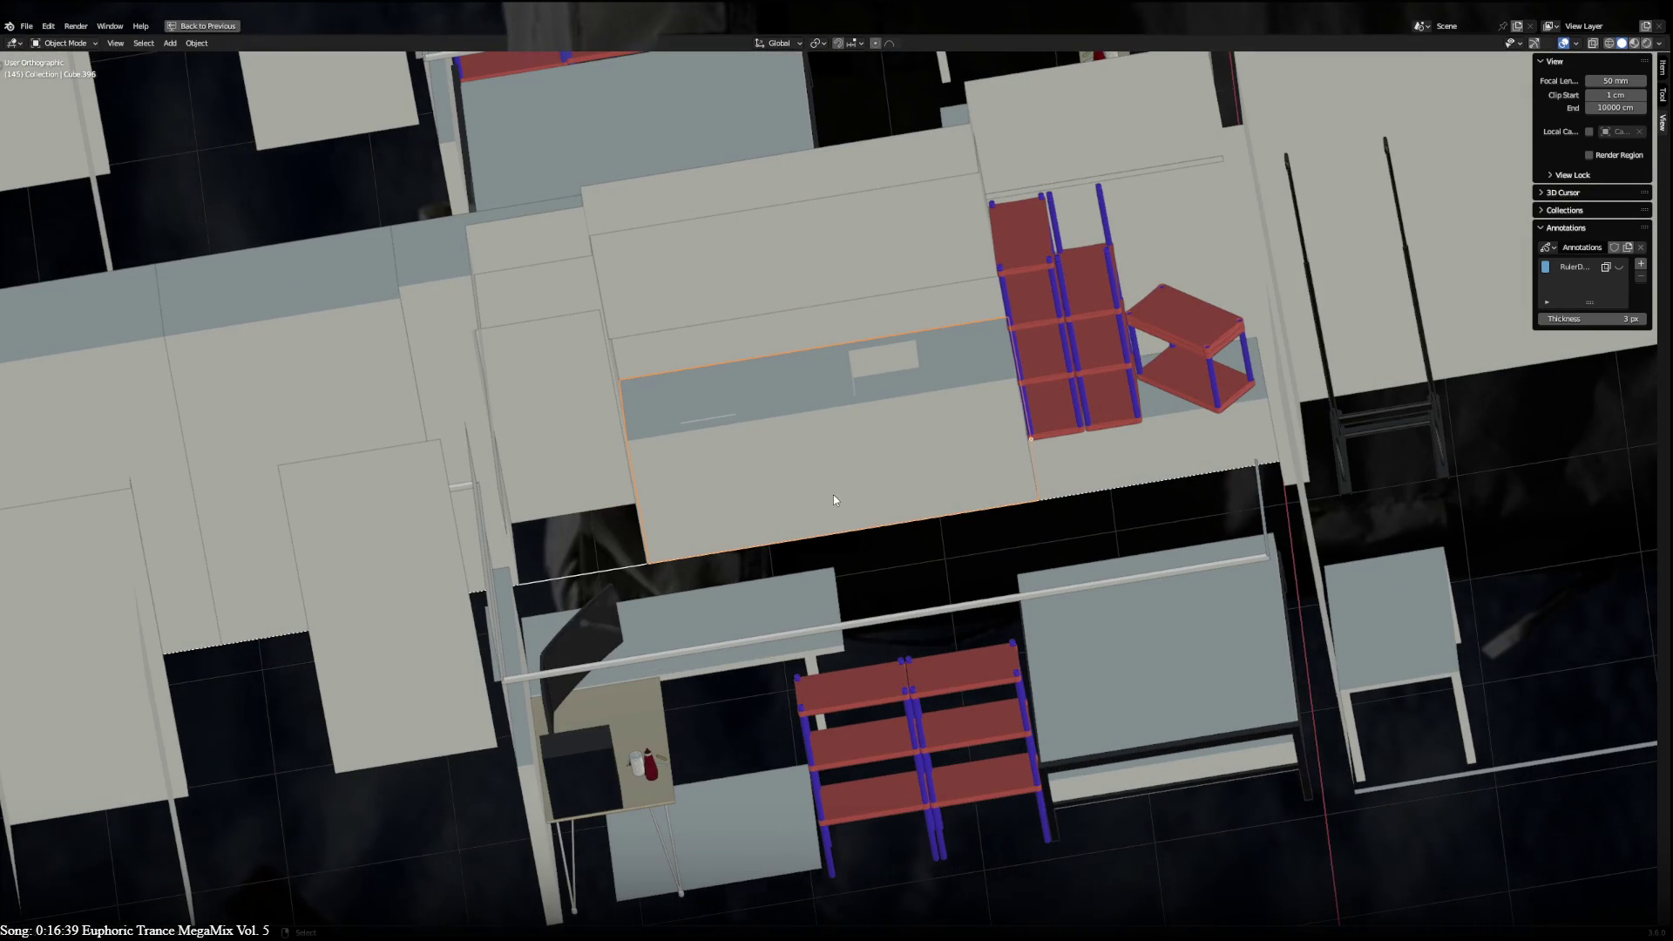
mouse_move(1064, 732)
middle_down()
mouse_move(945, 643)
mouse_move(731, 730)
mouse_move(432, 697)
middle_up()
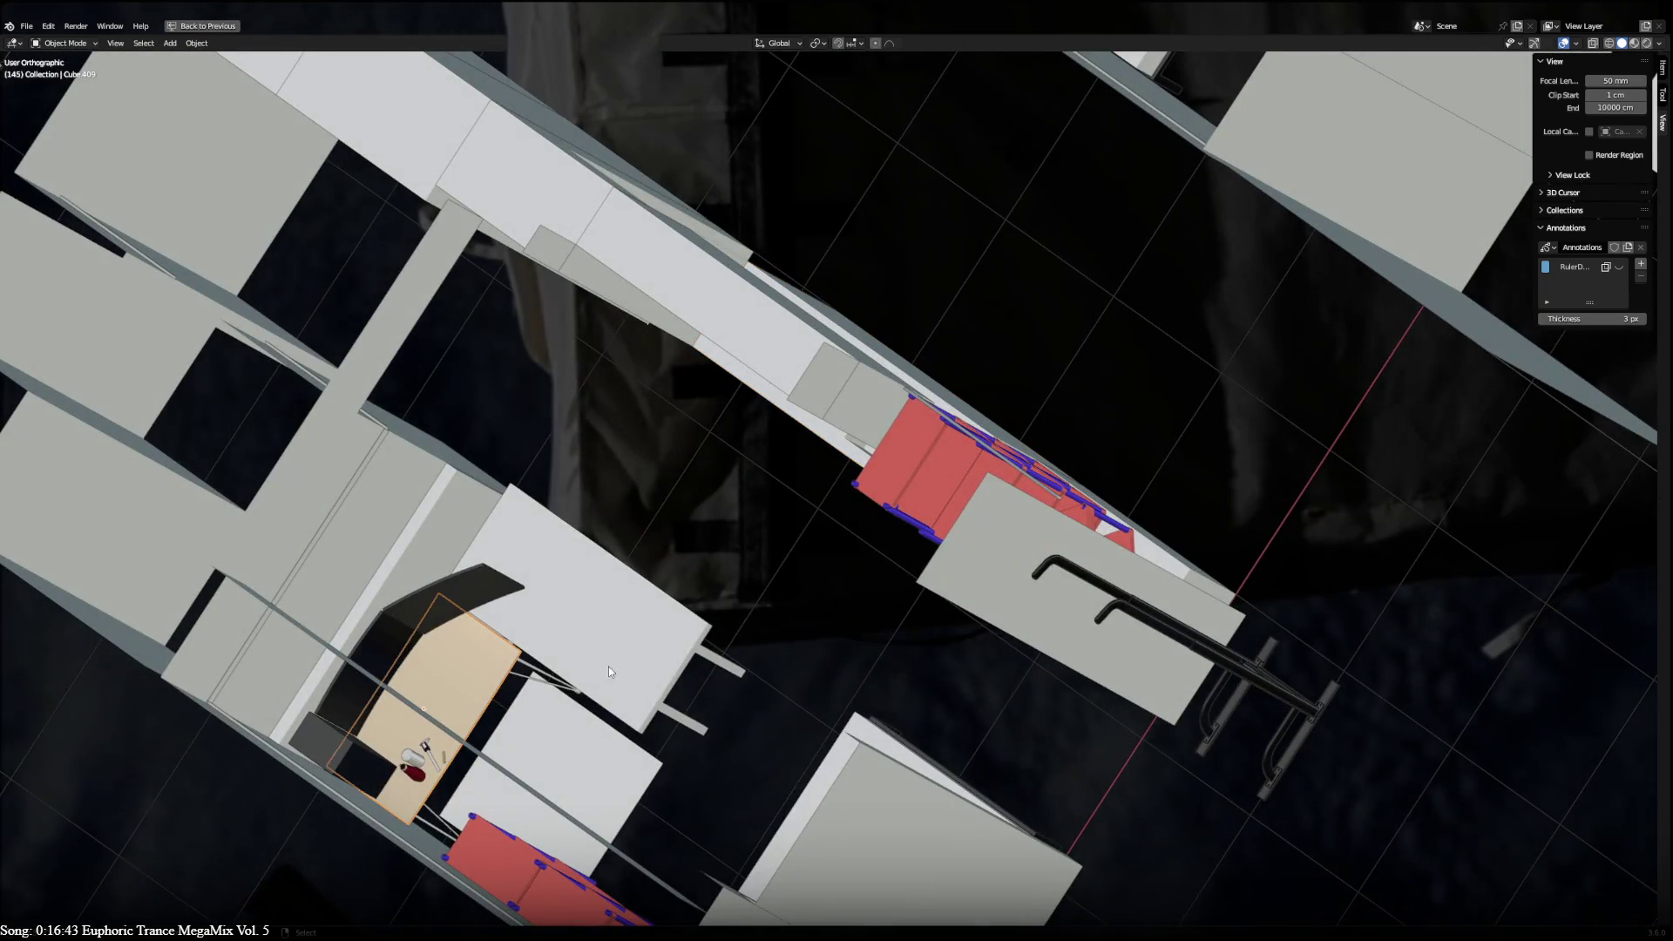
middle_drag(608, 668, 1447, 545)
click(1301, 448)
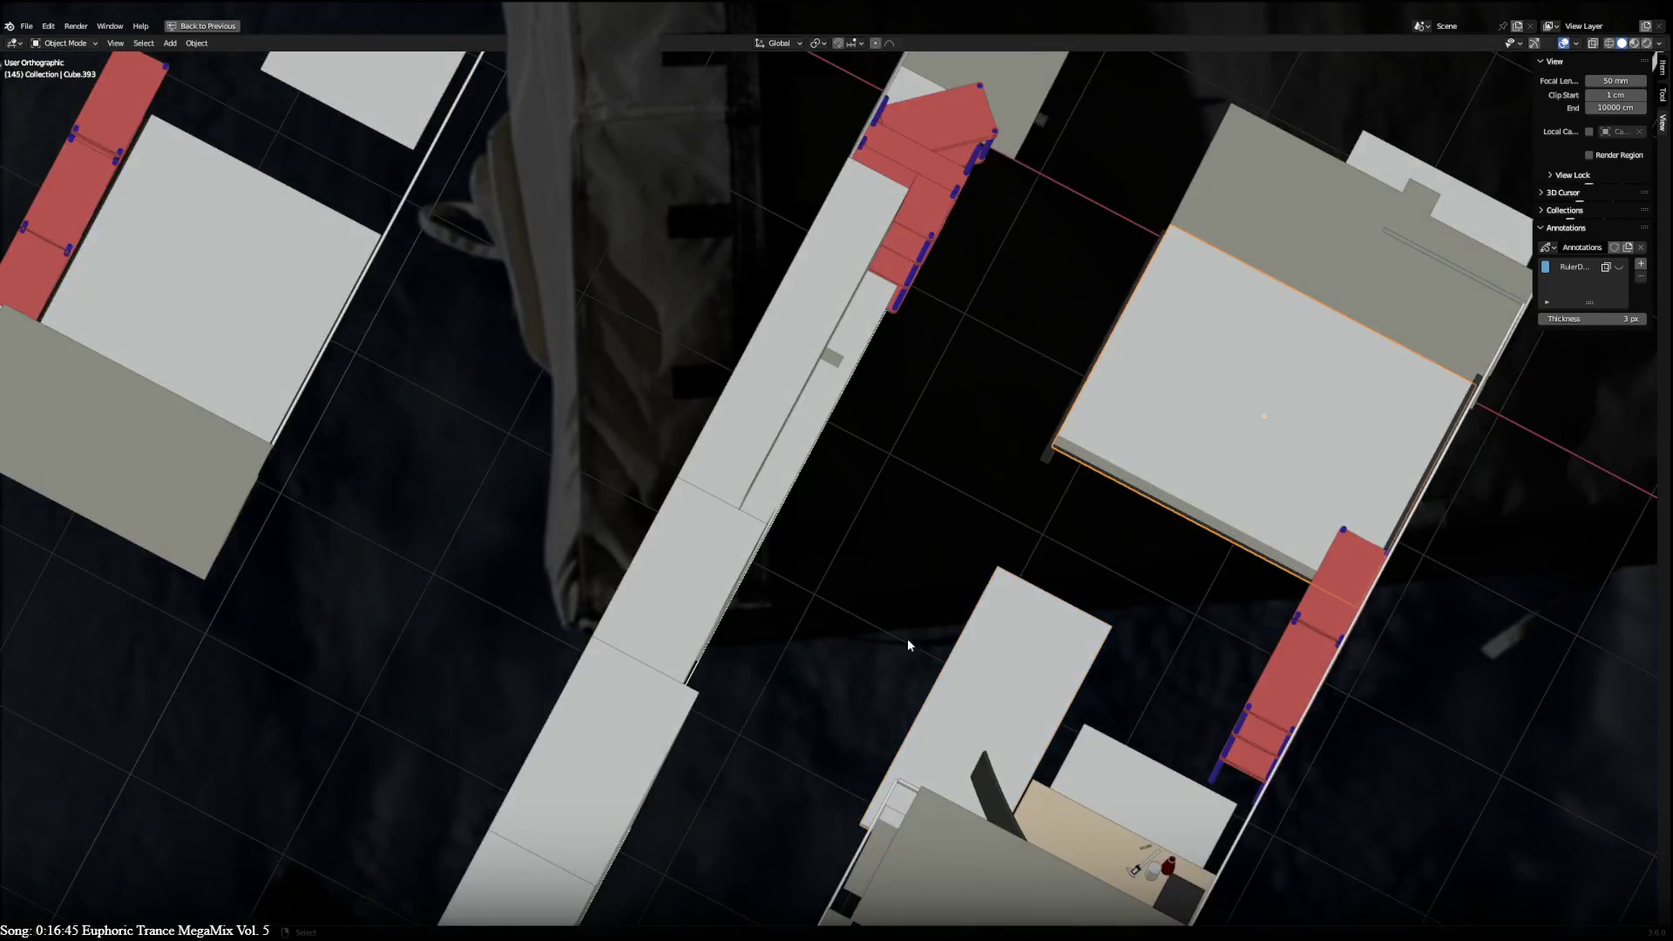
middle_drag(908, 638, 1023, 287)
click(1022, 286)
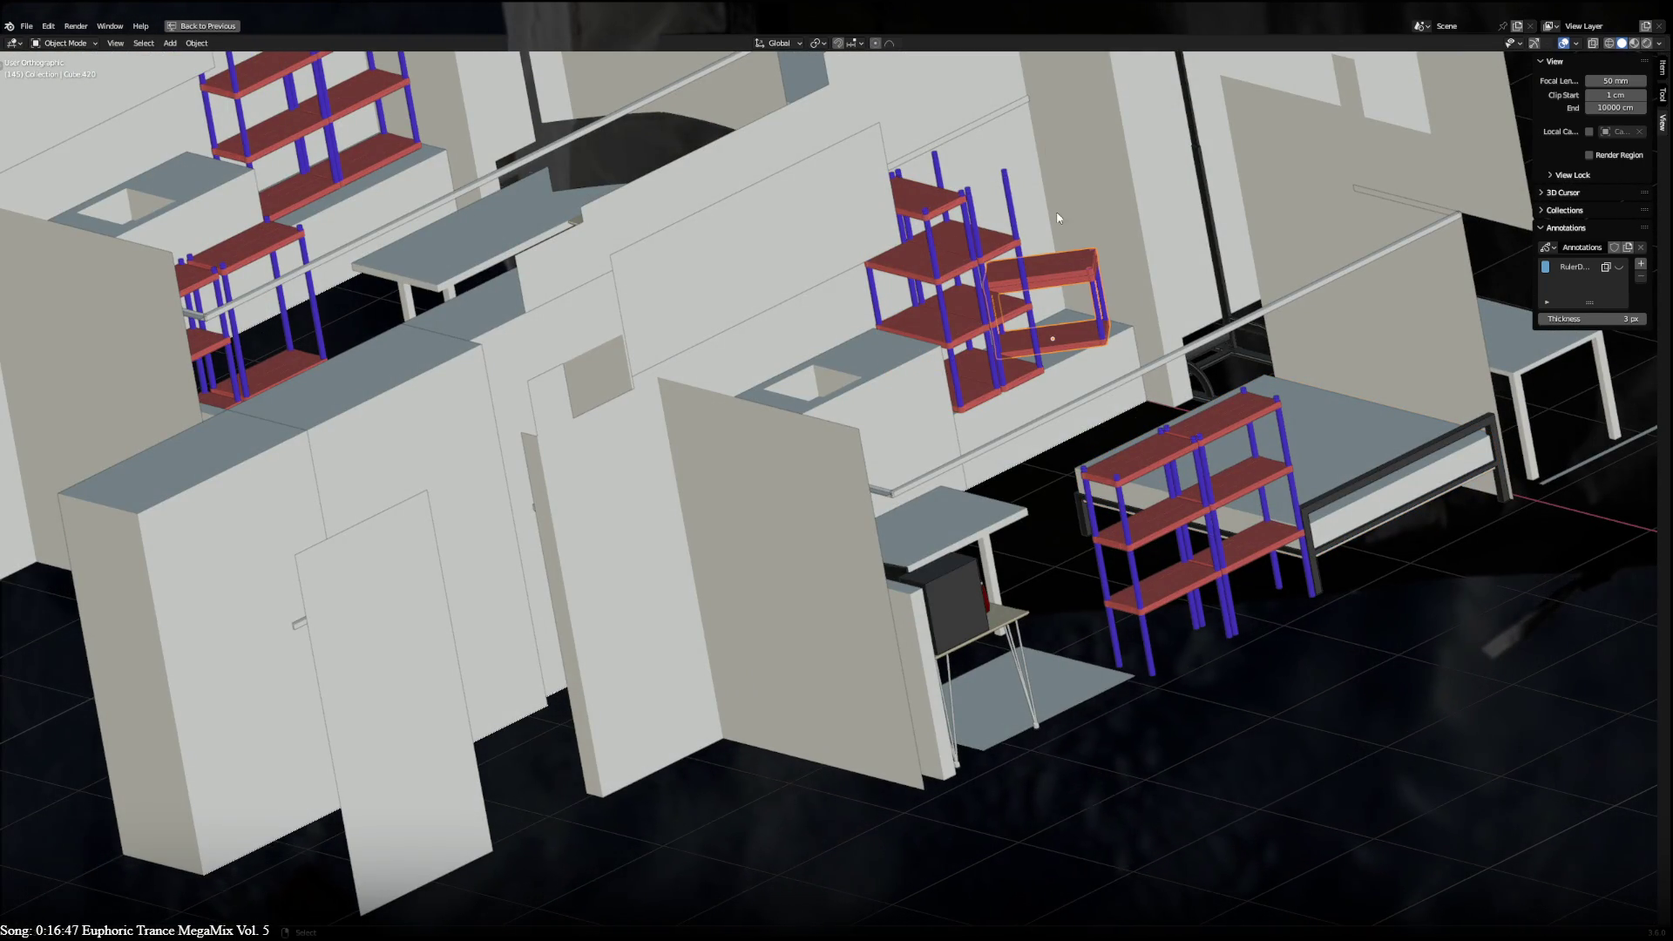
mouse_move(1038, 290)
middle_down()
mouse_move(1352, 423)
mouse_move(1010, 259)
middle_up()
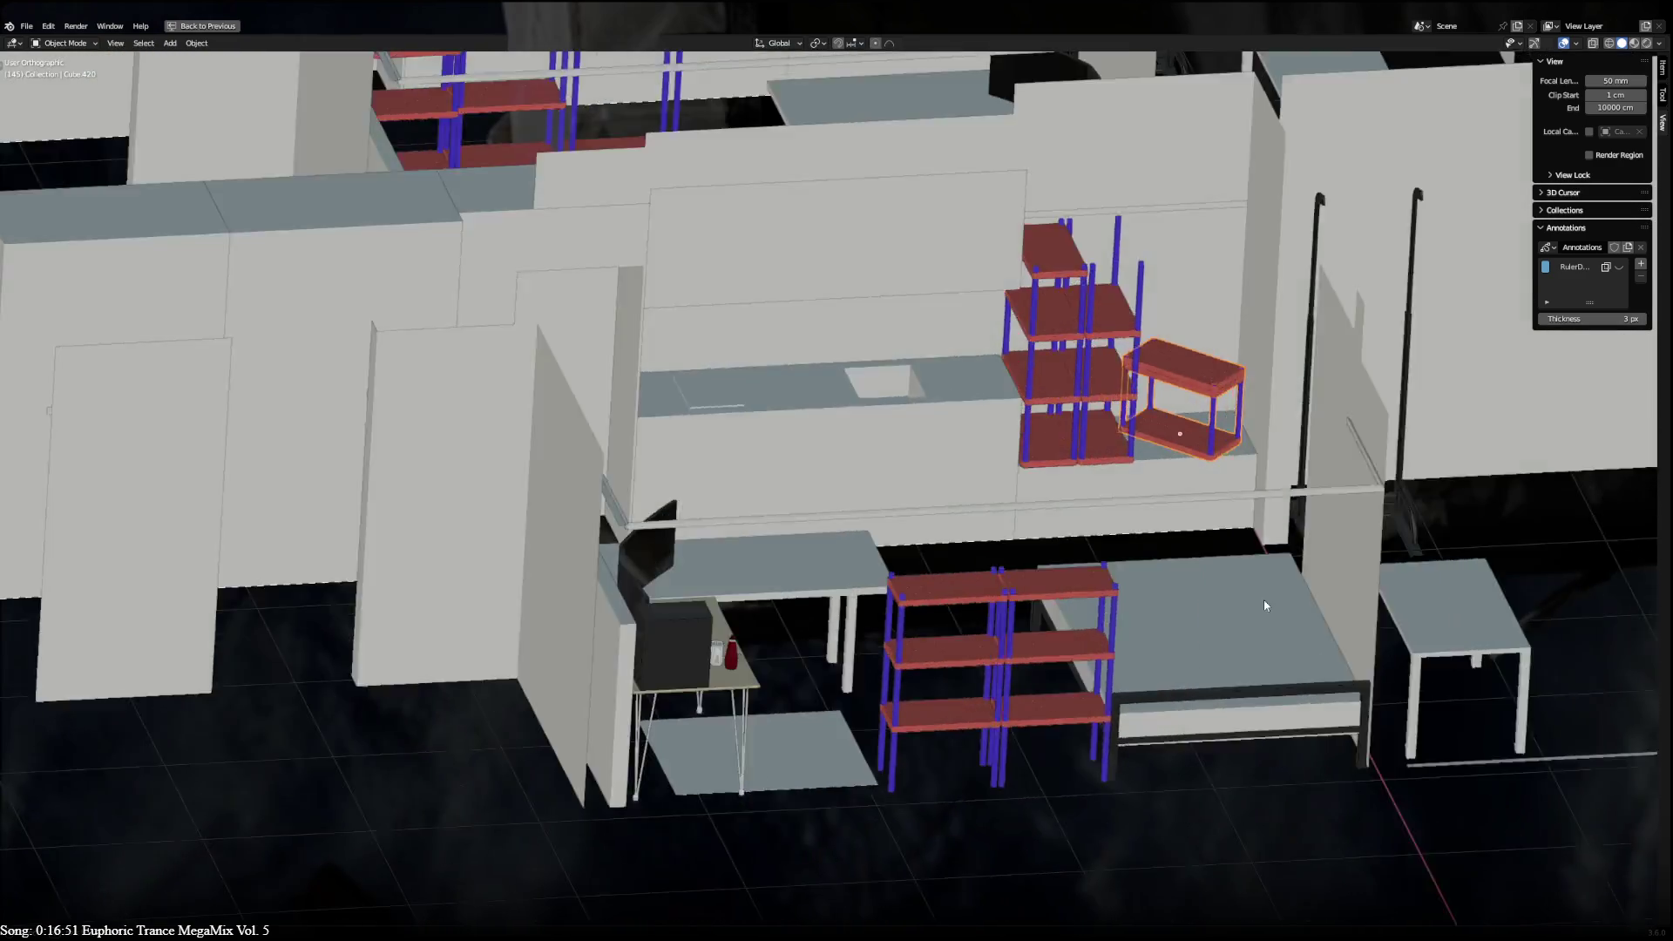
mouse_move(1488, 509)
middle_down()
mouse_move(1125, 620)
mouse_move(704, 439)
middle_up()
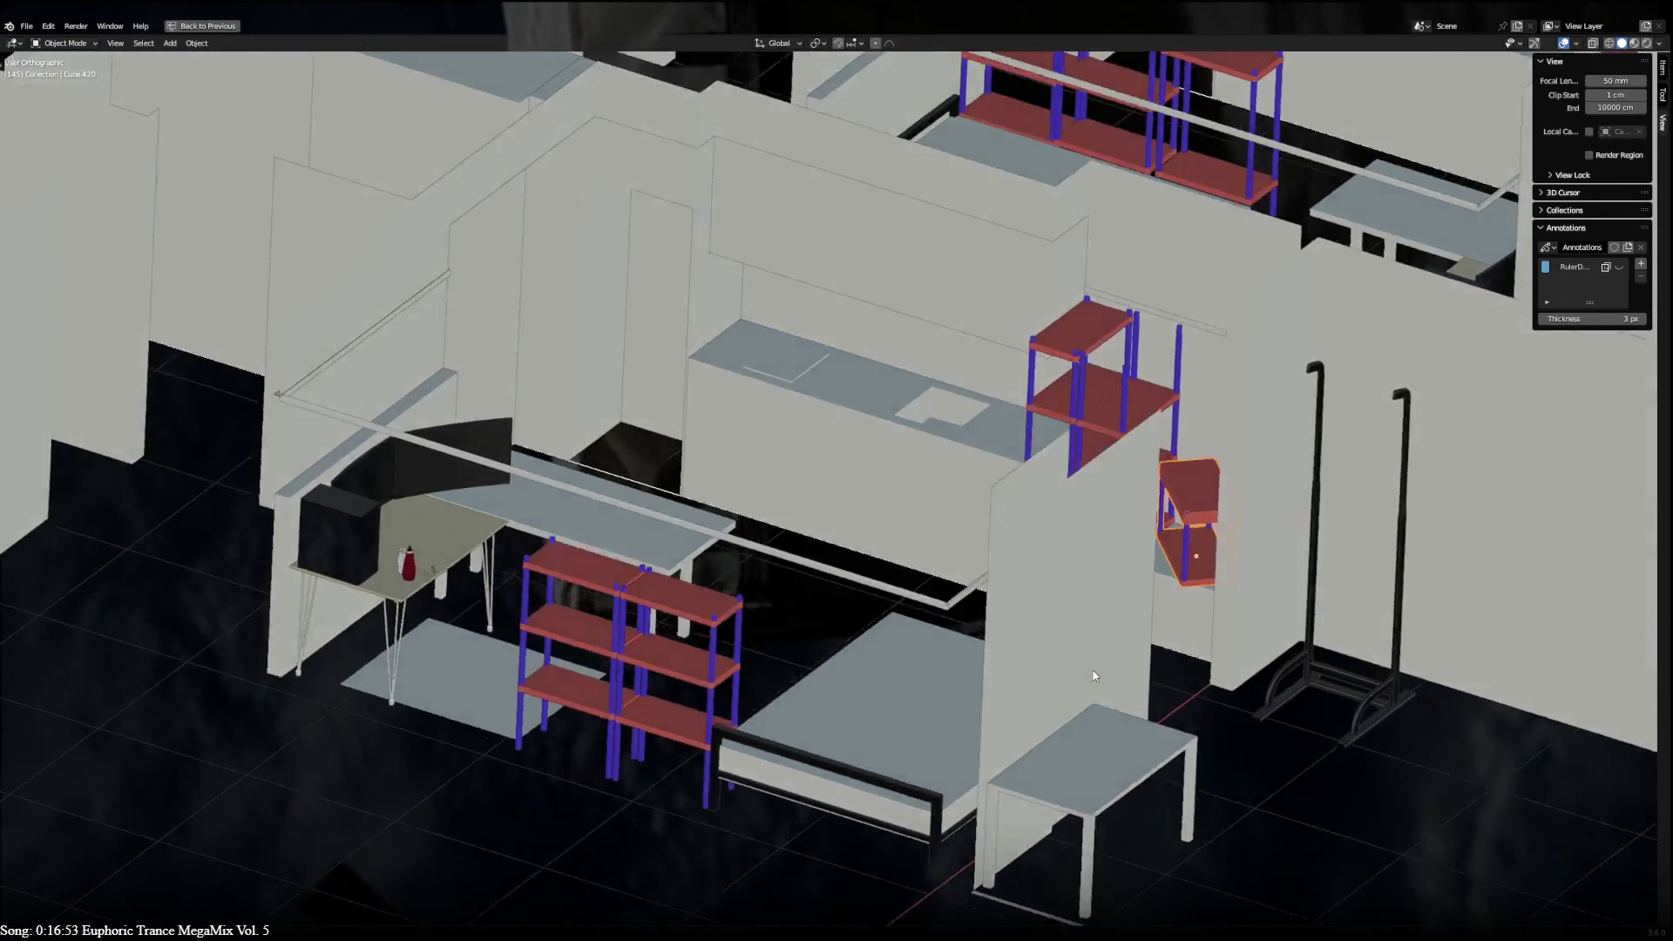
scroll(704, 438, up, 5)
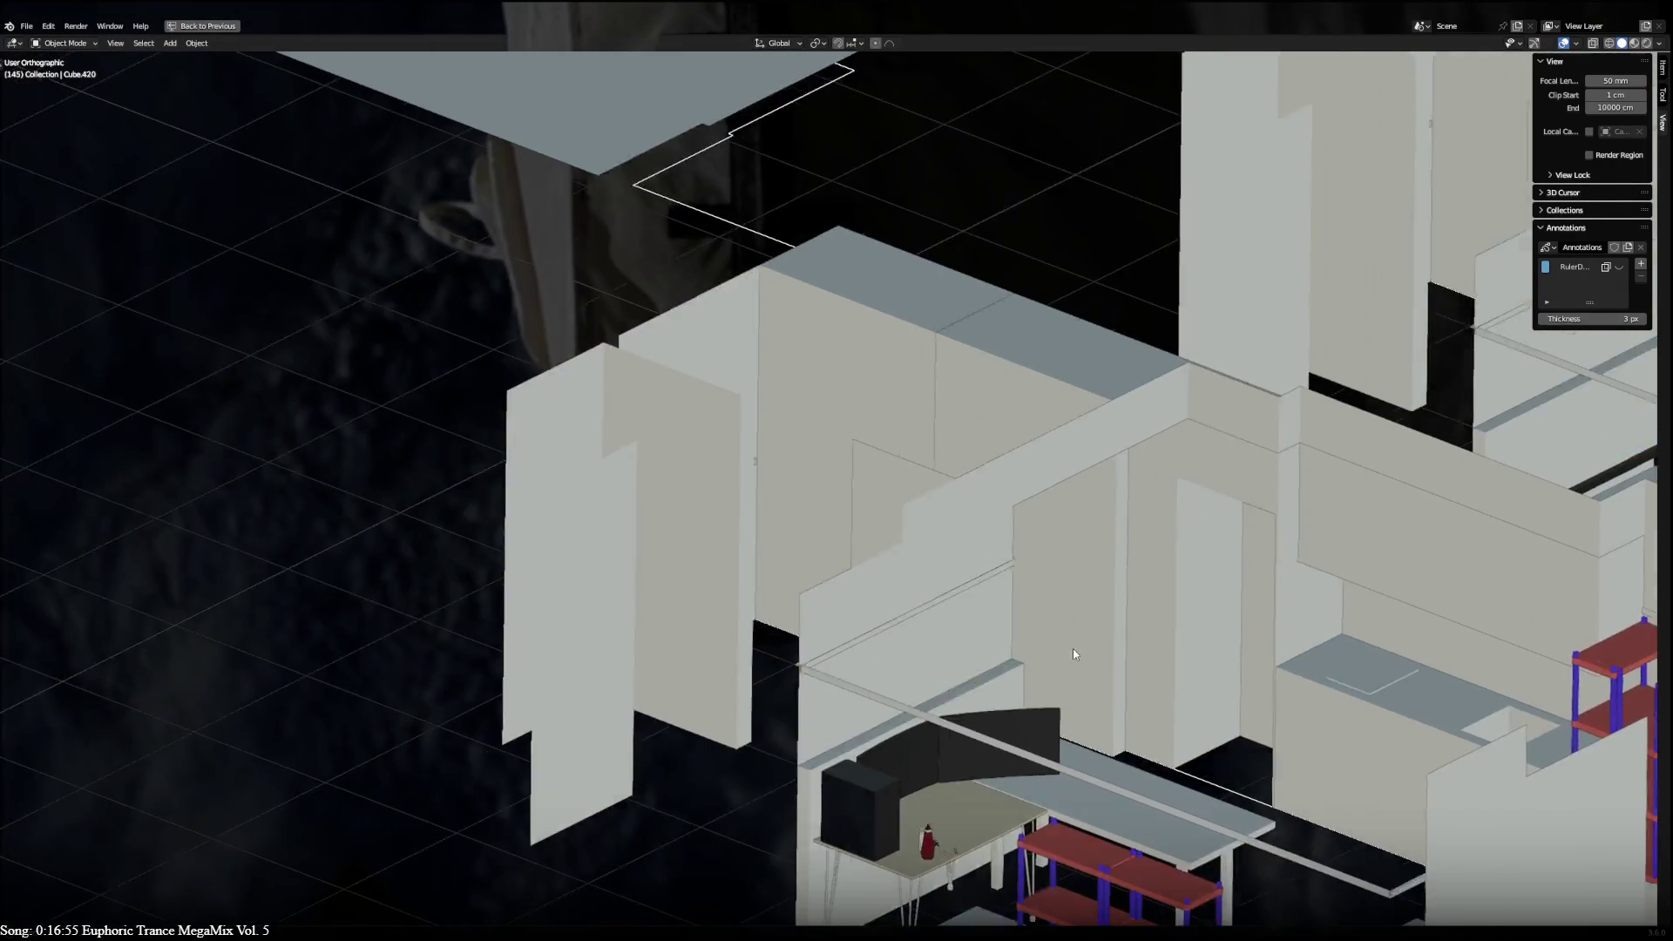
click(974, 422)
click(1056, 437)
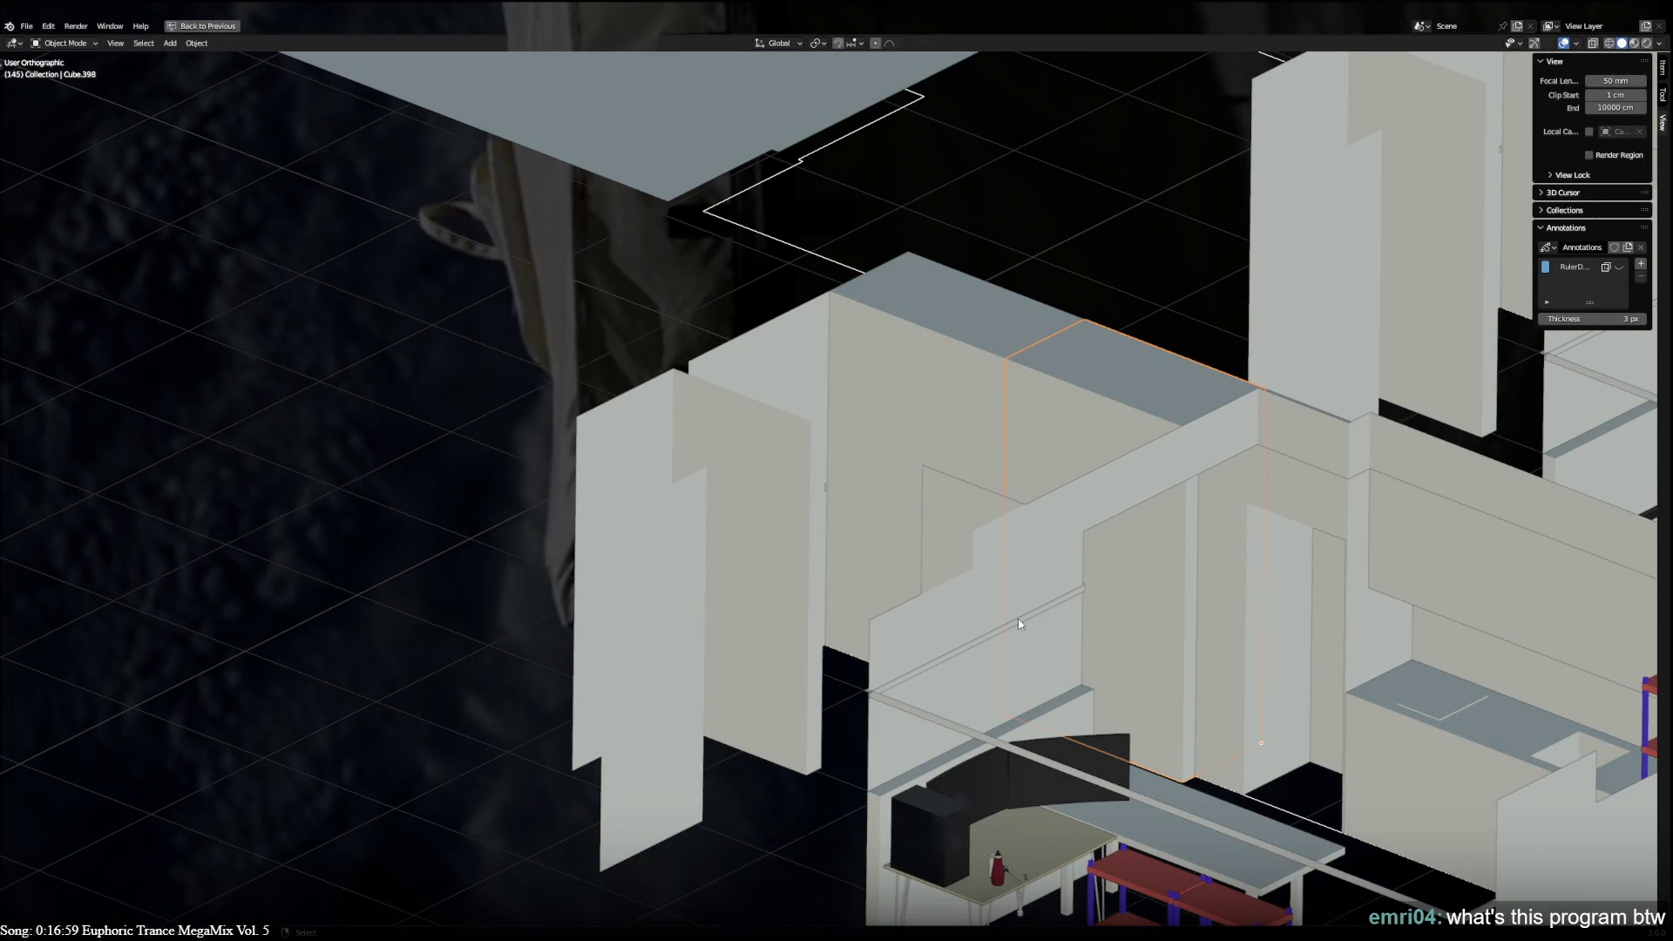
mouse_move(1098, 635)
middle_down()
mouse_move(828, 795)
mouse_move(1111, 628)
middle_up()
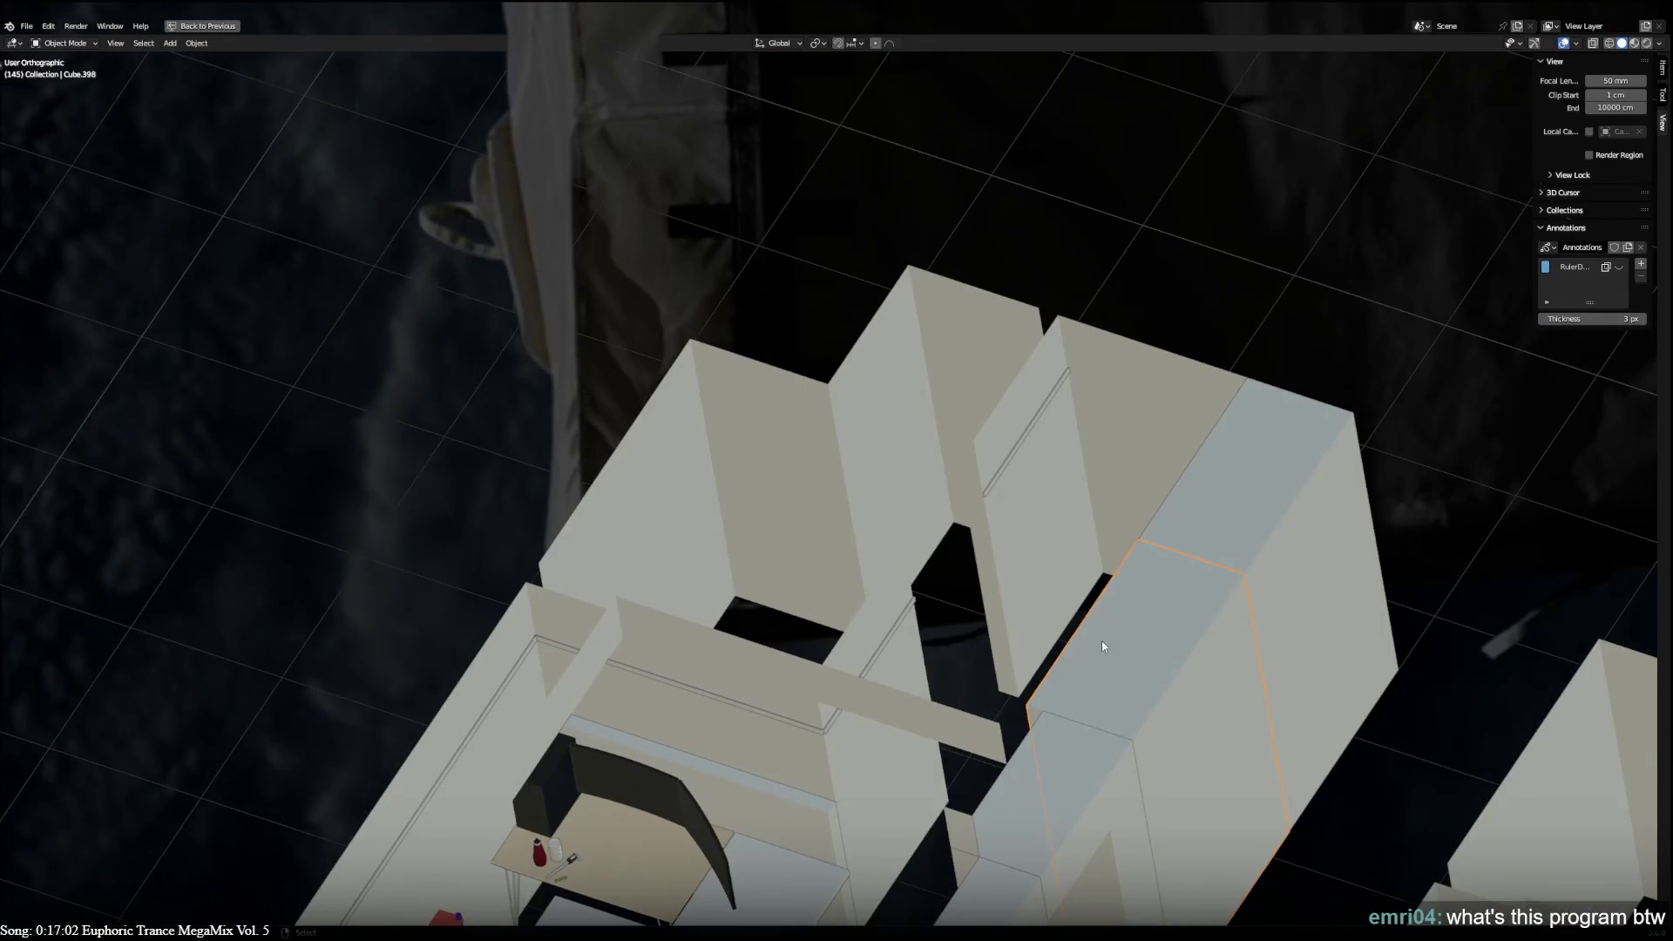
middle_drag(1389, 549, 1105, 54)
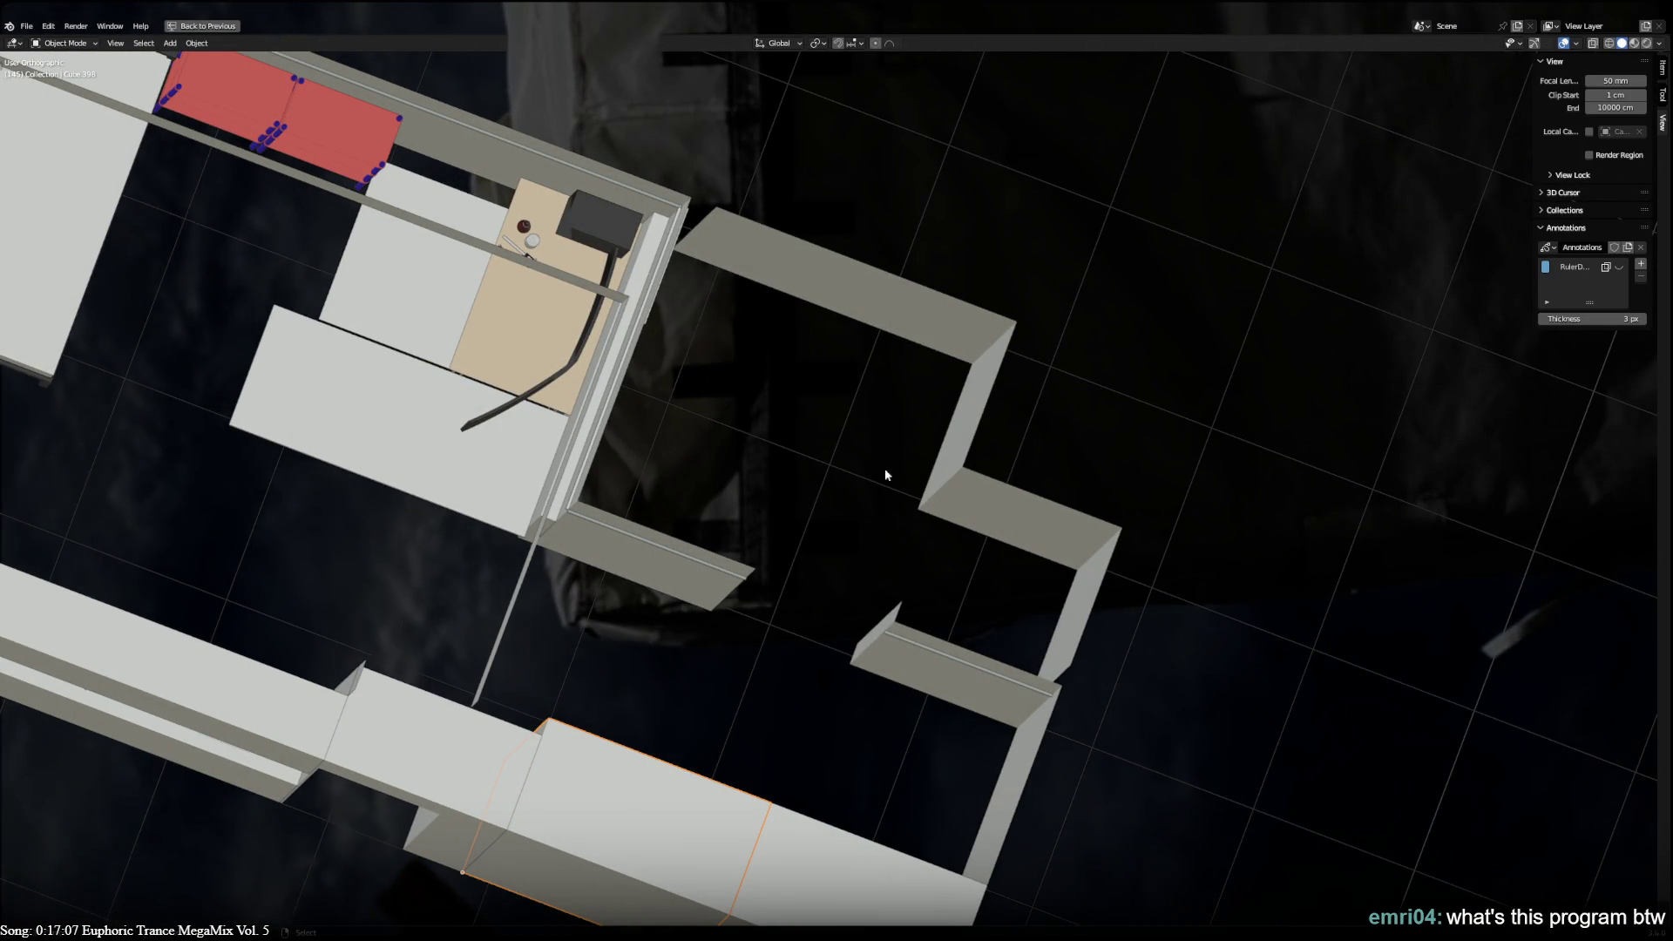
scroll(616, 501, down, 5)
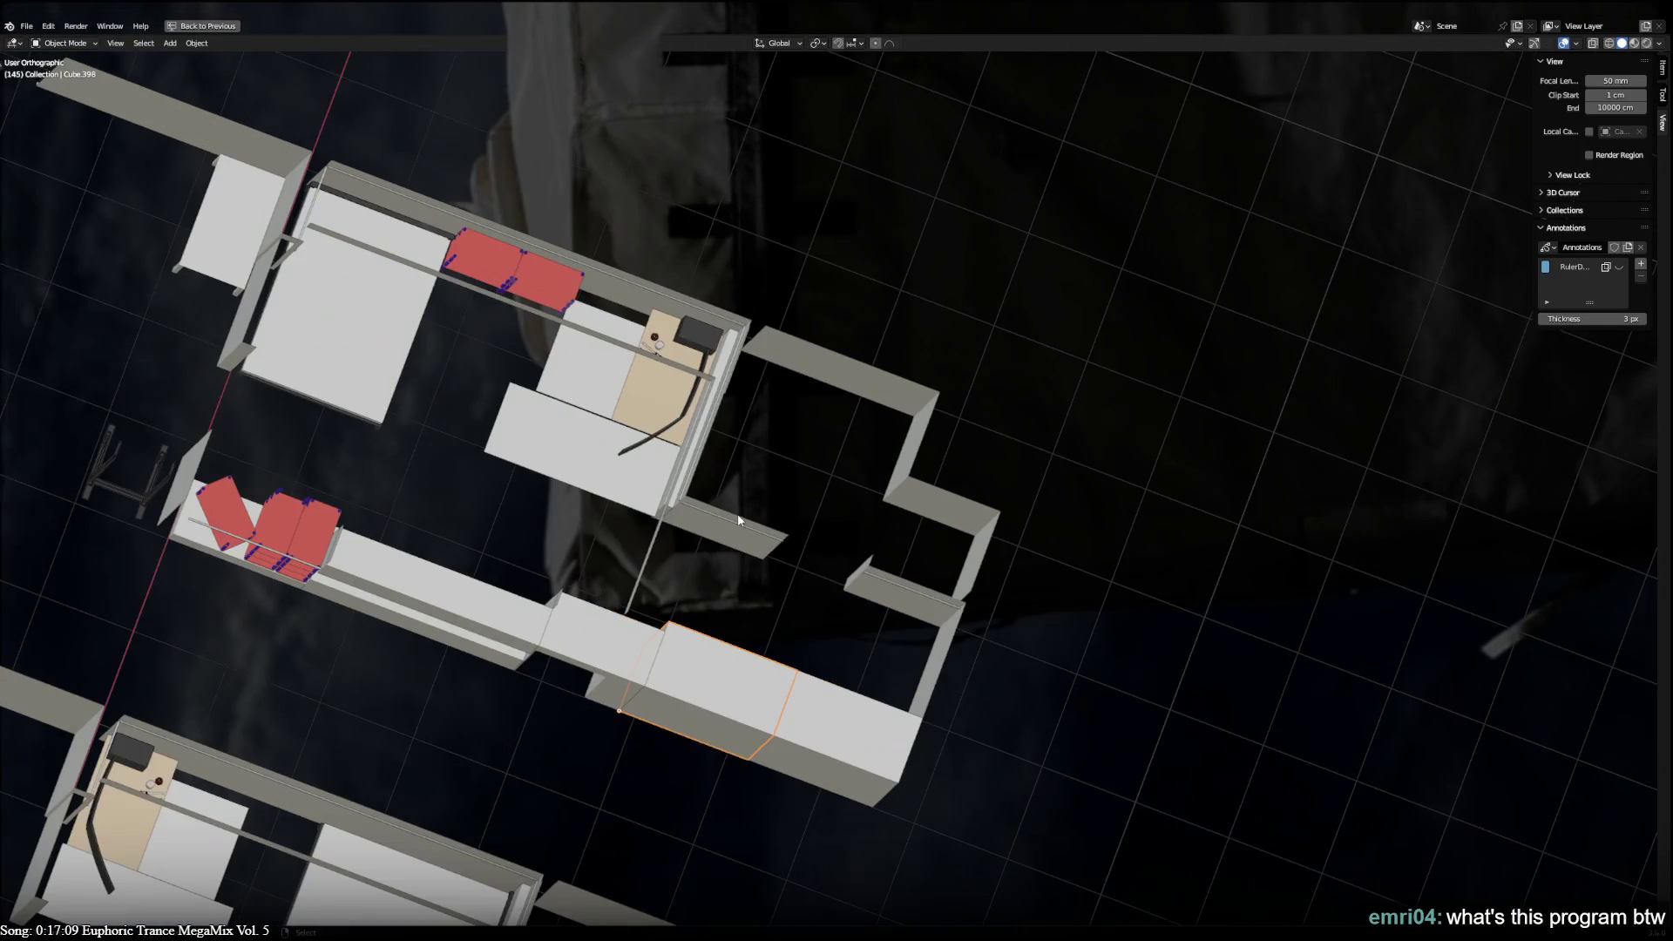
ctrl+scroll(732, 545, up, 1)
- Pan across the floor plans while furnishing the room blockouts
shift+middle_drag(732, 545, 966, 651)
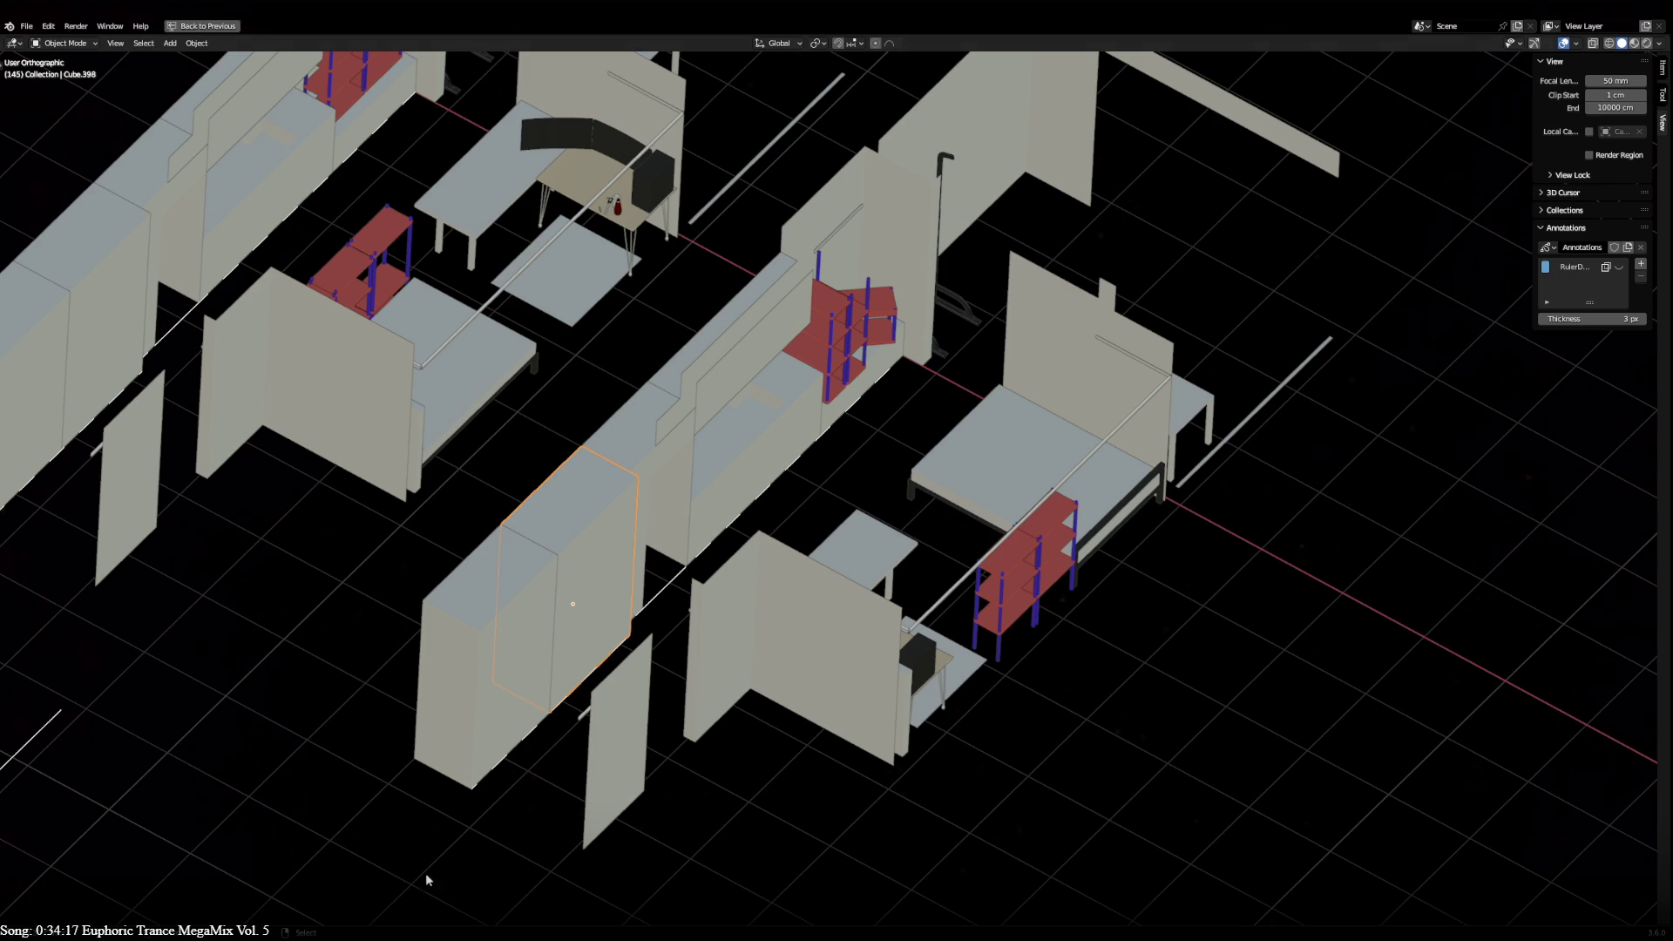
scroll(909, 641, down, 3)
scroll(909, 642, up, 2)
scroll(911, 648, up, 1)
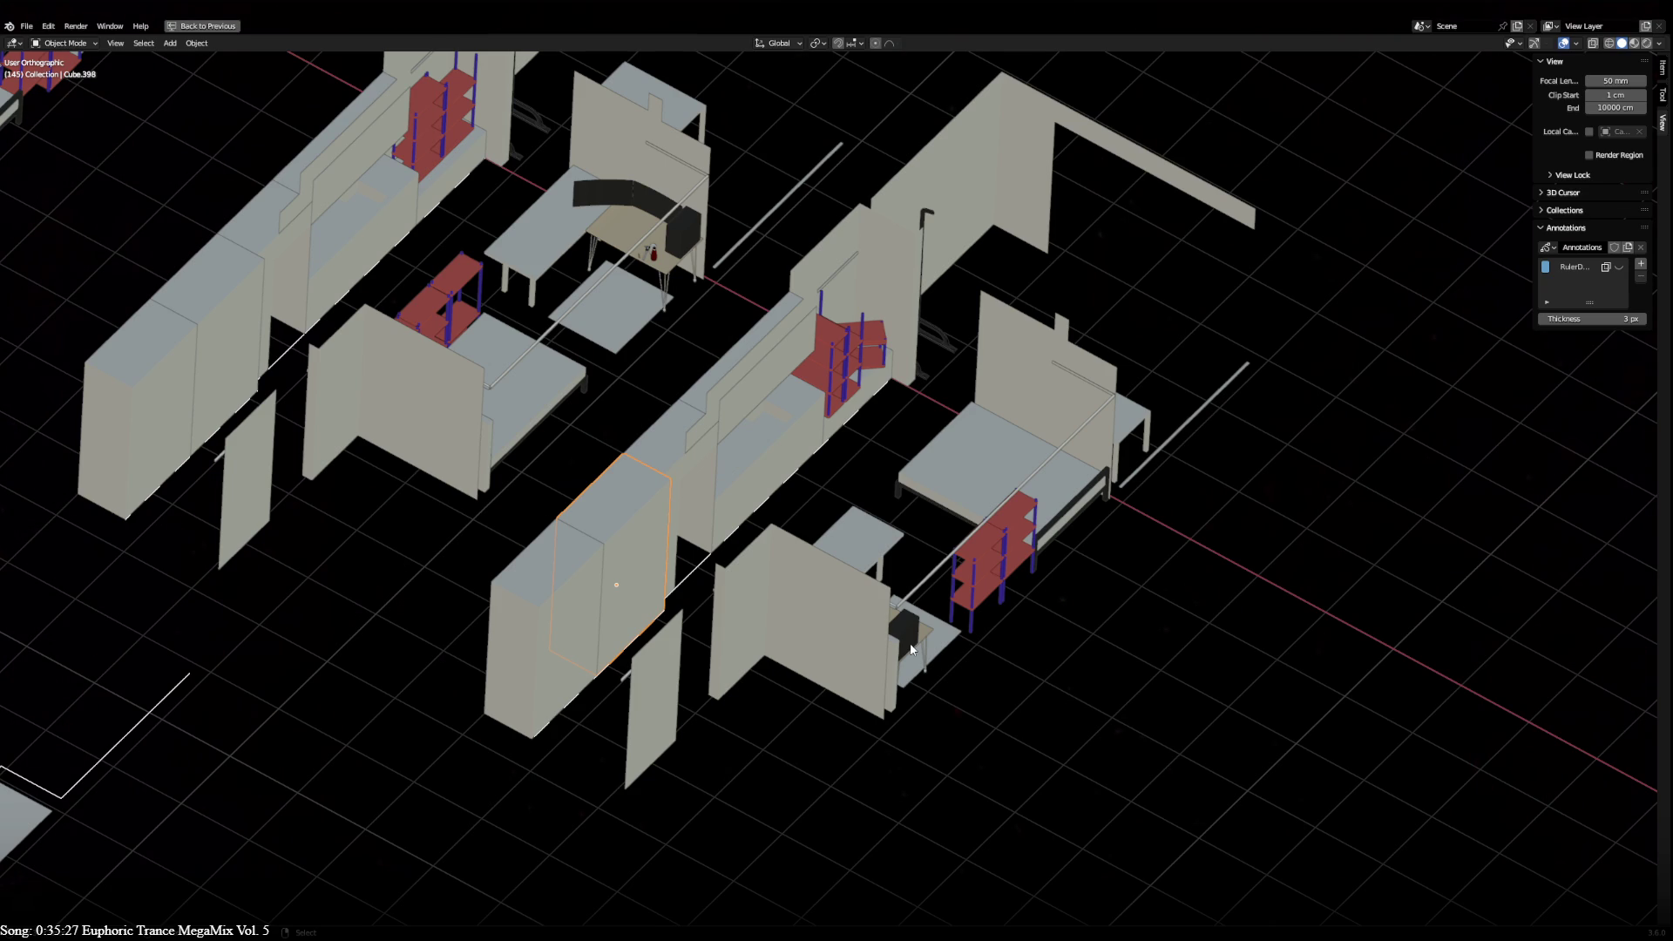
scroll(912, 649, down, 2)
scroll(1236, 311, down, 3)
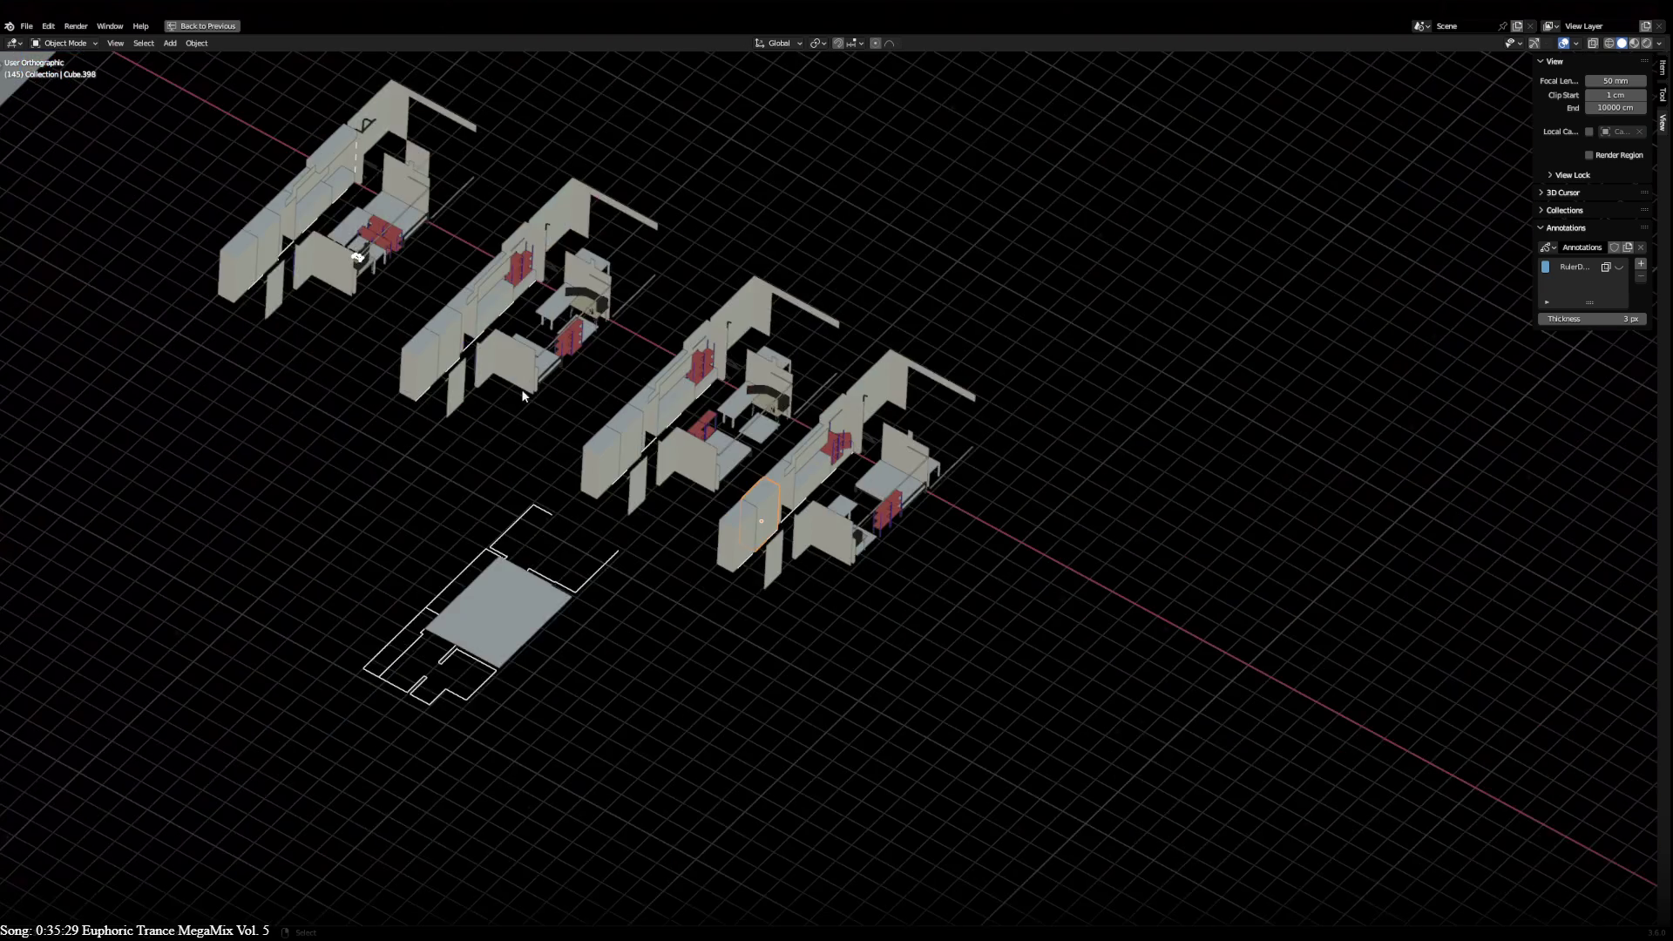
scroll(522, 375, up, 1)
scroll(247, 299, down, 4)
- Pan the viewport to frame all four apartments and the outline together
mouse_move(1059, 794)
shift+middle_down()
mouse_move(678, 494)
mouse_move(329, 333)
shift+middle_up()
scroll(677, 493, up, 4)
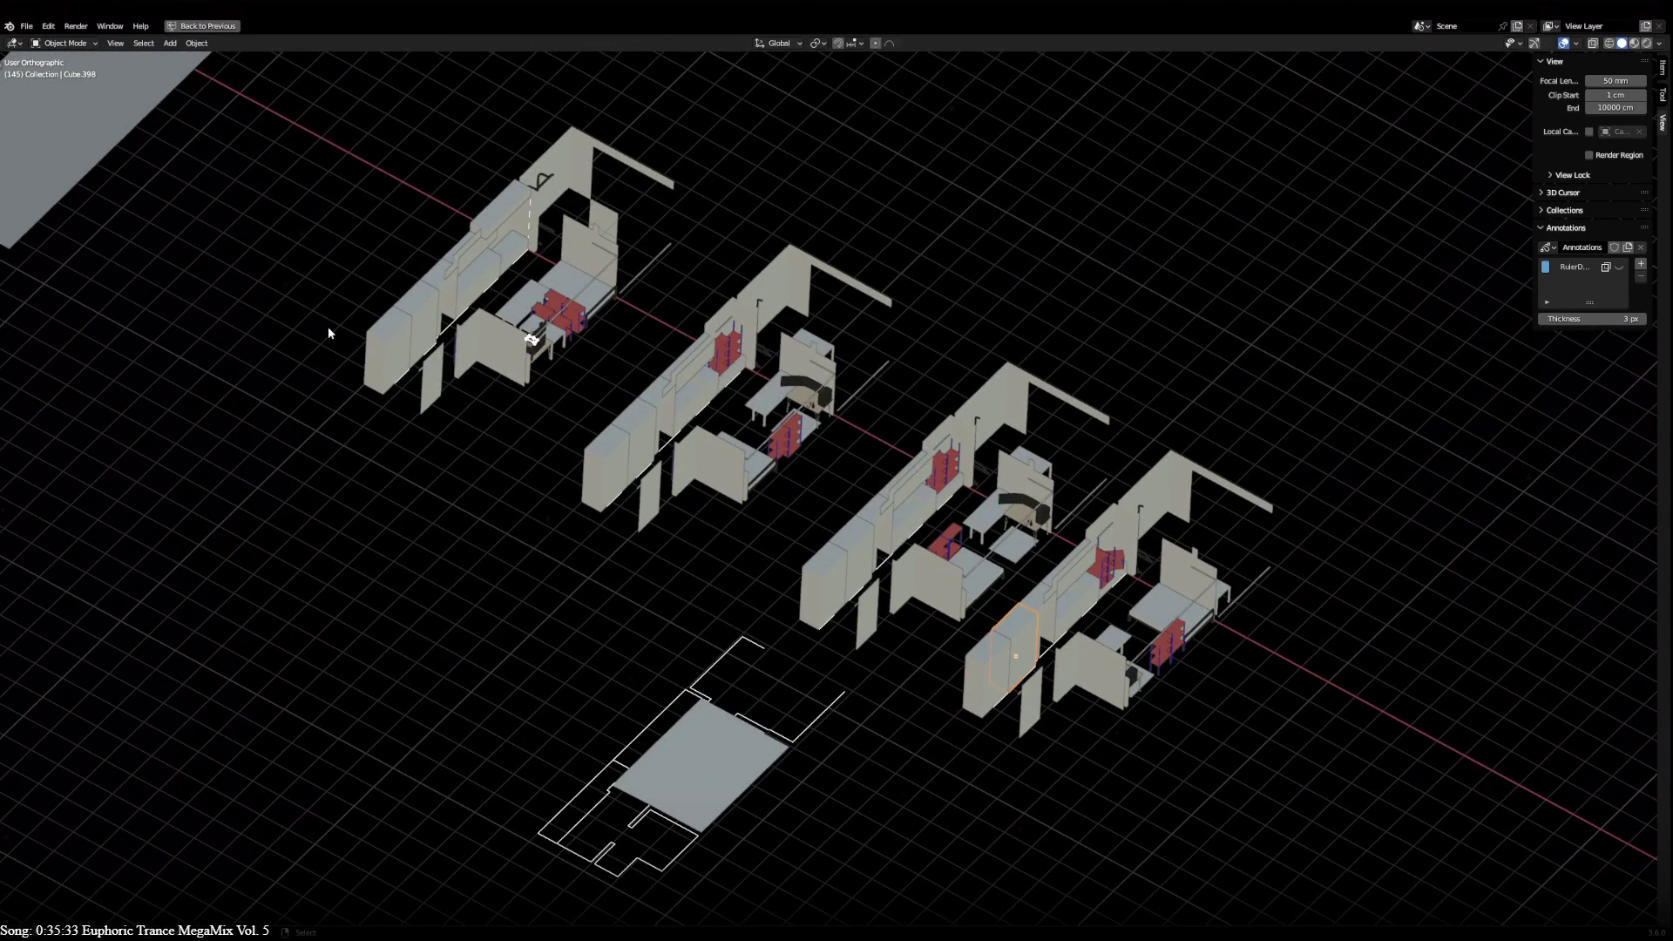